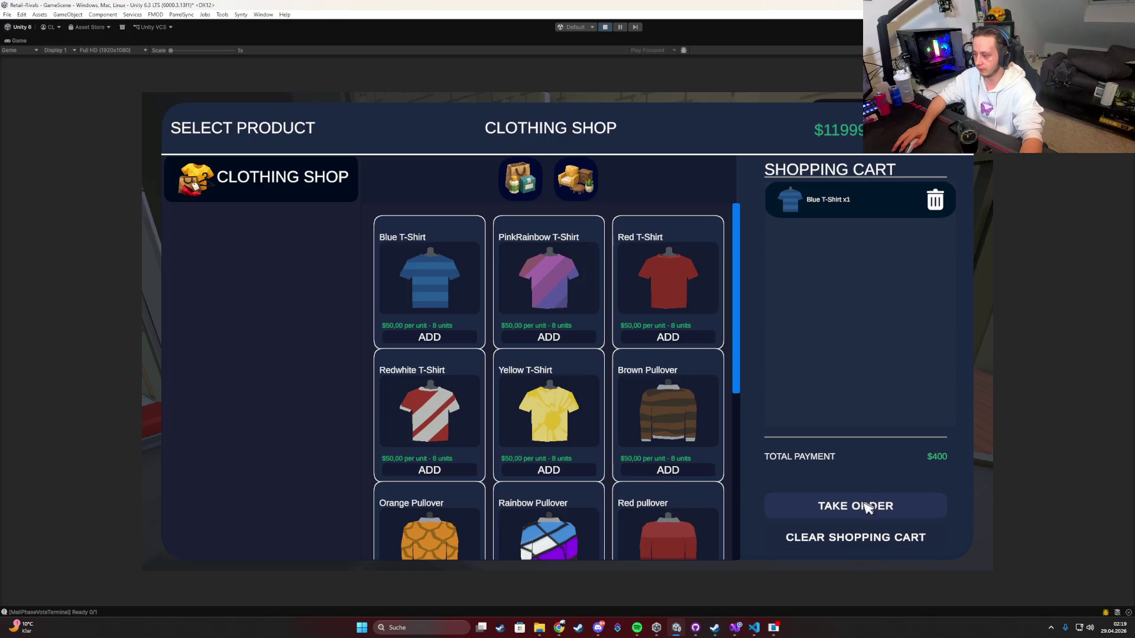
Step: Take the clothing shop order and walk past the crates back into the shop room
{"action": "left_click", "coordinate": [863, 508]}
{"action": "key", "text": "s"}
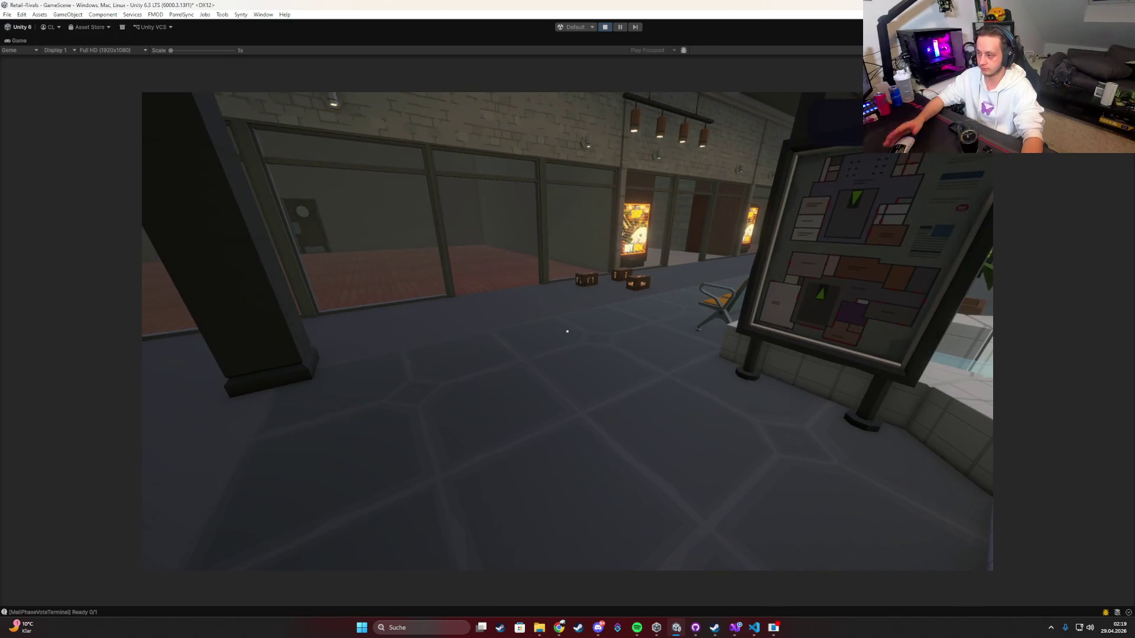
{"action": "key", "text": "w"}
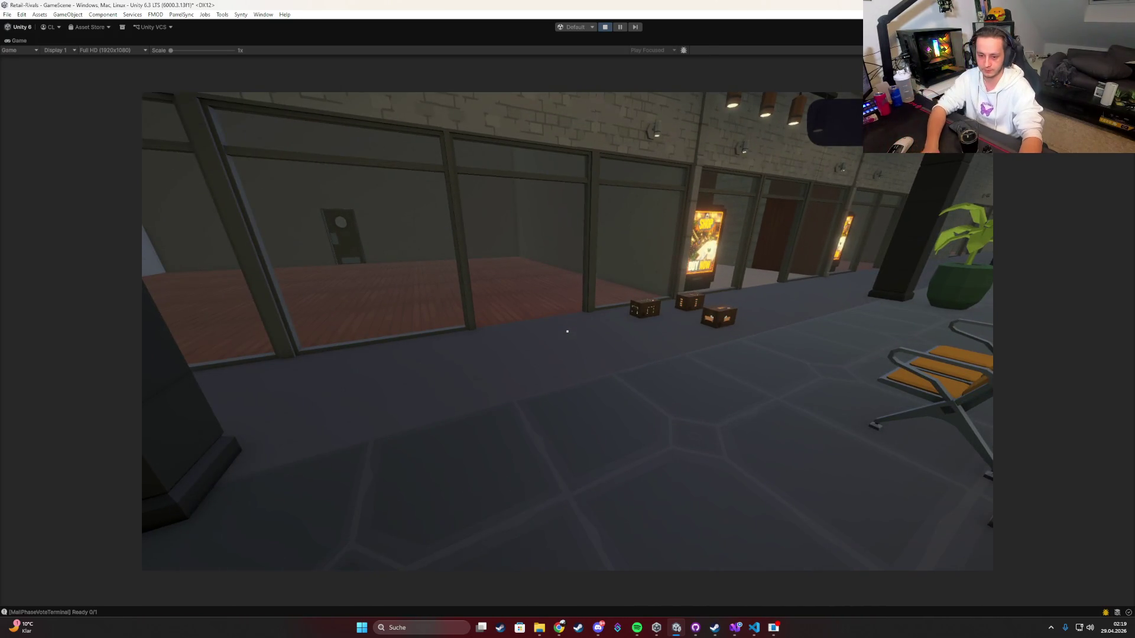
{"action": "key", "text": "w"}
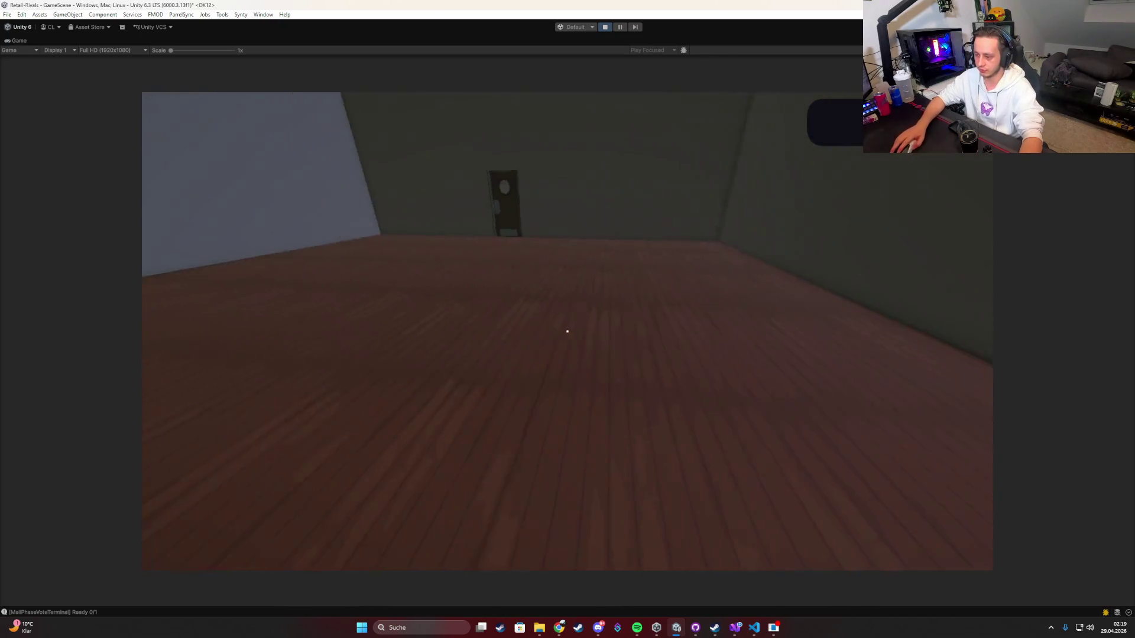
Step: Discard the held shirt crate with the removal tool, then bring up the VS Code project
{"action": "key", "text": "e"}
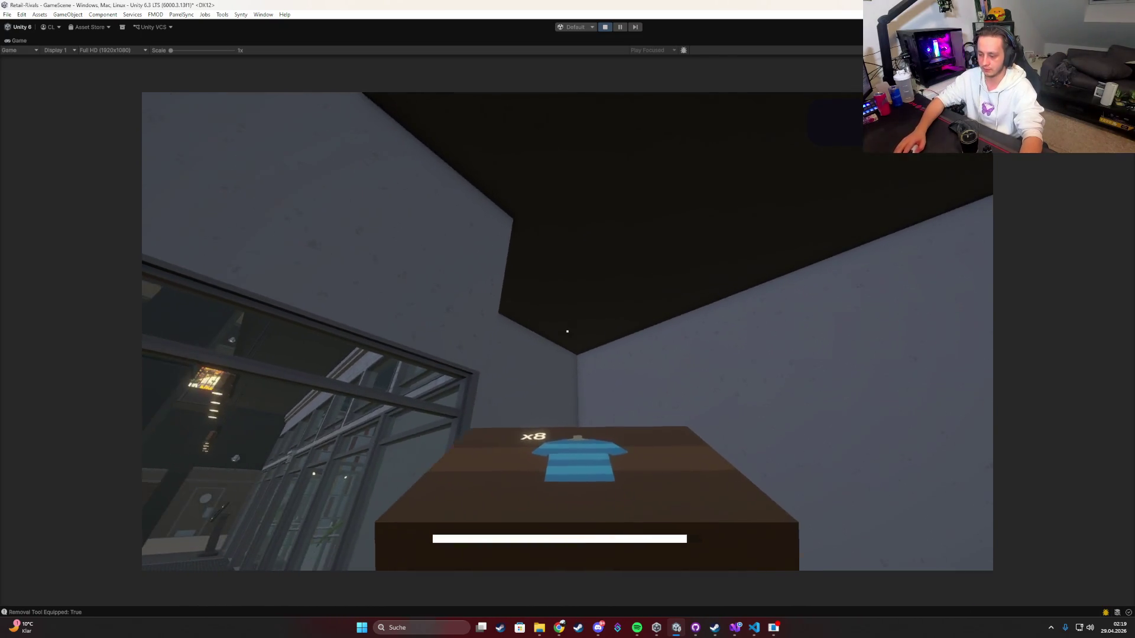
{"action": "left_click", "coordinate": [567, 331]}
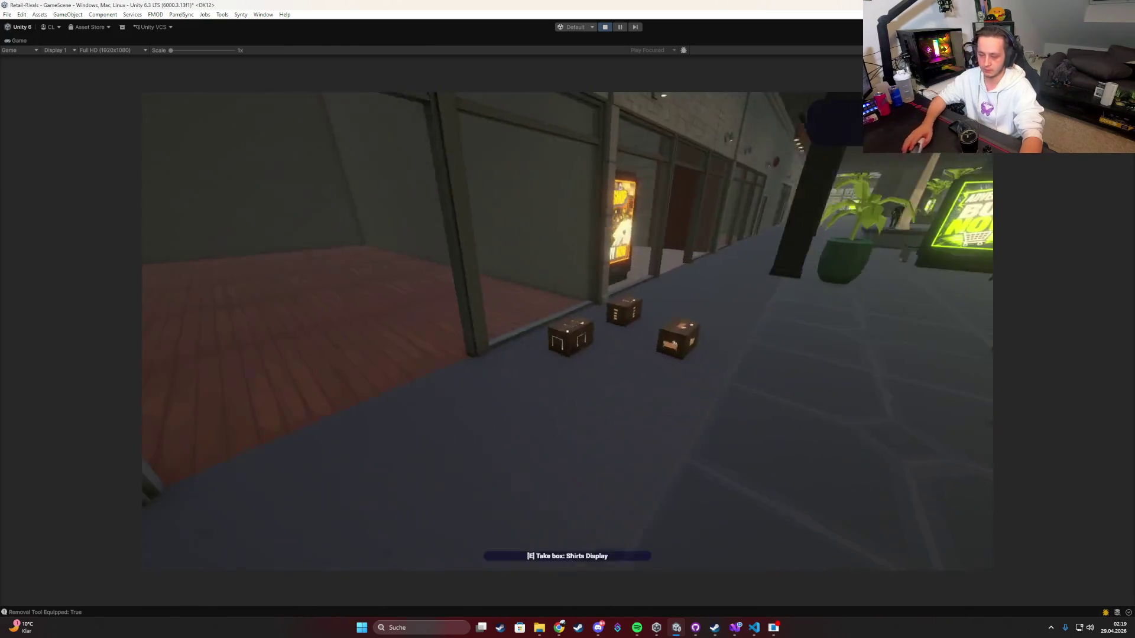
{"action": "key", "text": "super"}
{"action": "key", "text": "super"}
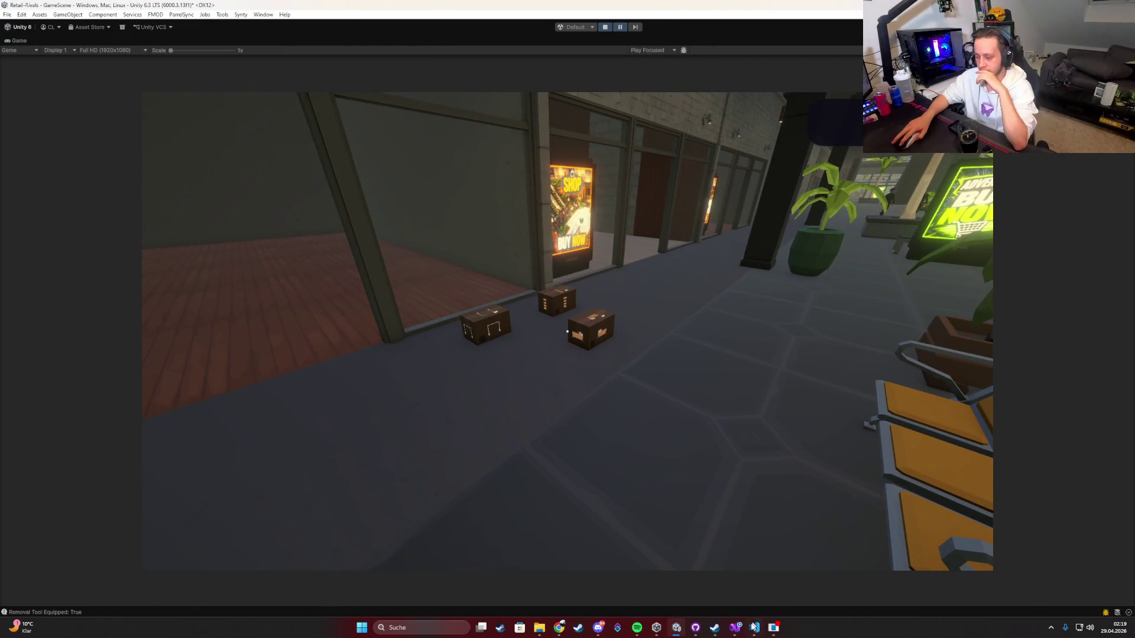
{"action": "left_click", "coordinate": [753, 627]}
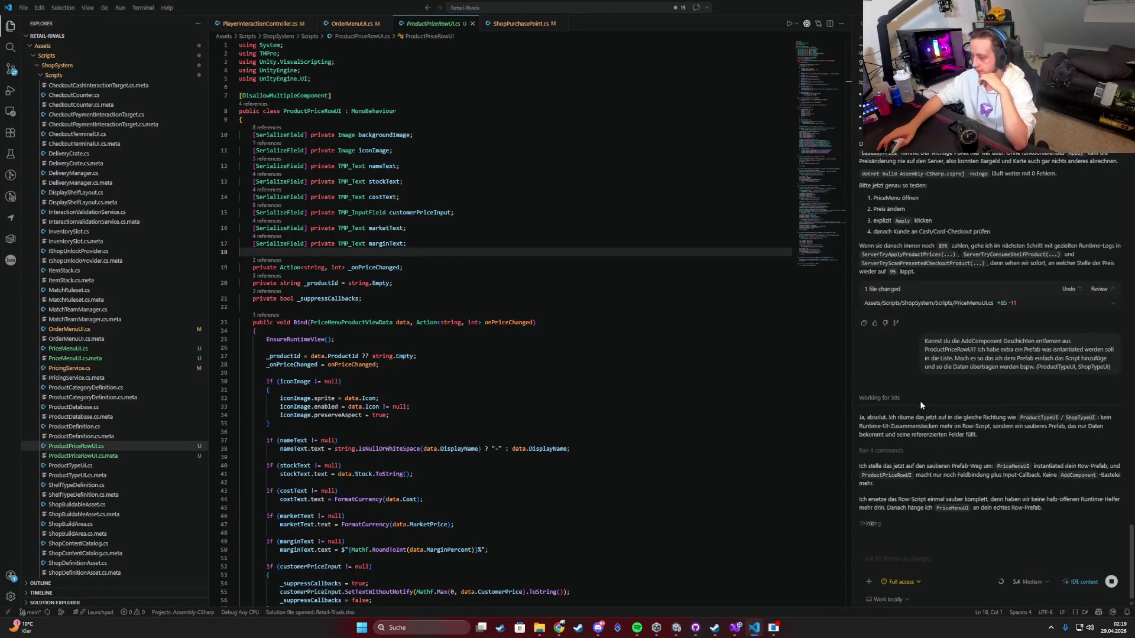
Step: Scroll through ProductPriceRowUI.cs, checking the Bind method code
{"action": "scroll", "coordinate": [920, 400], "scroll_direction": "up", "scroll_amount": 1}
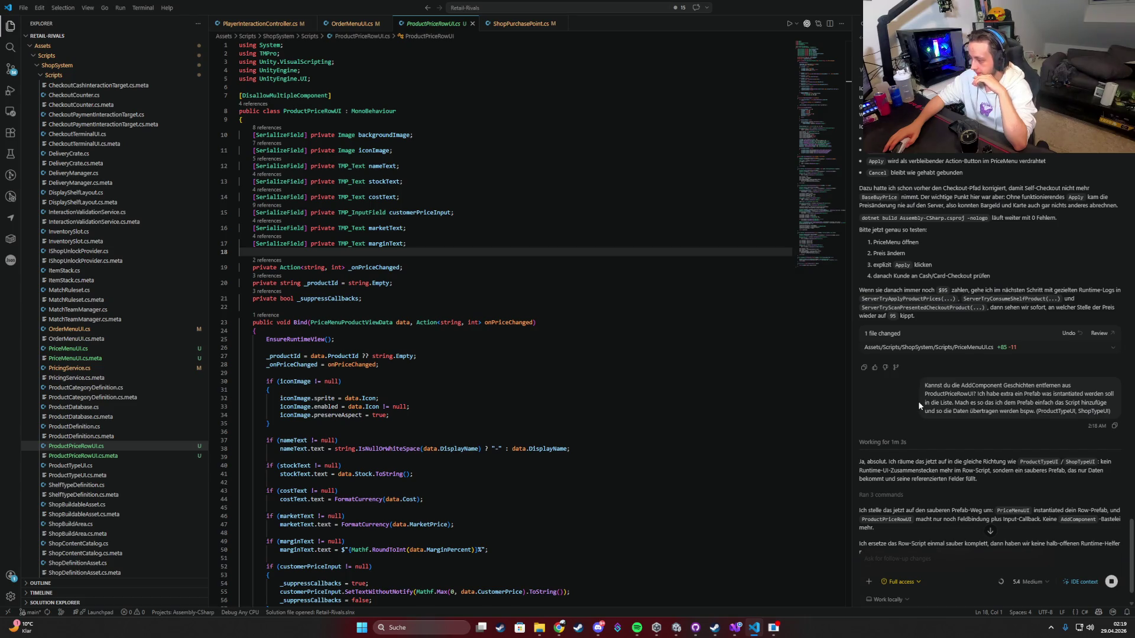
{"action": "scroll", "coordinate": [919, 406], "scroll_direction": "down", "scroll_amount": 1}
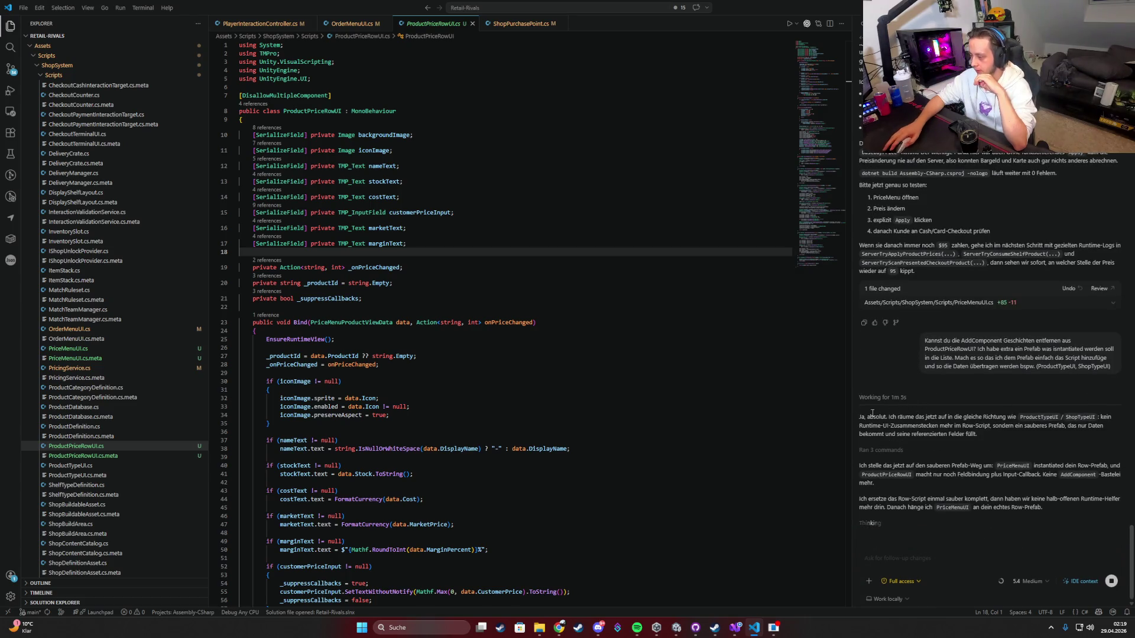
{"action": "left_click", "coordinate": [560, 357]}
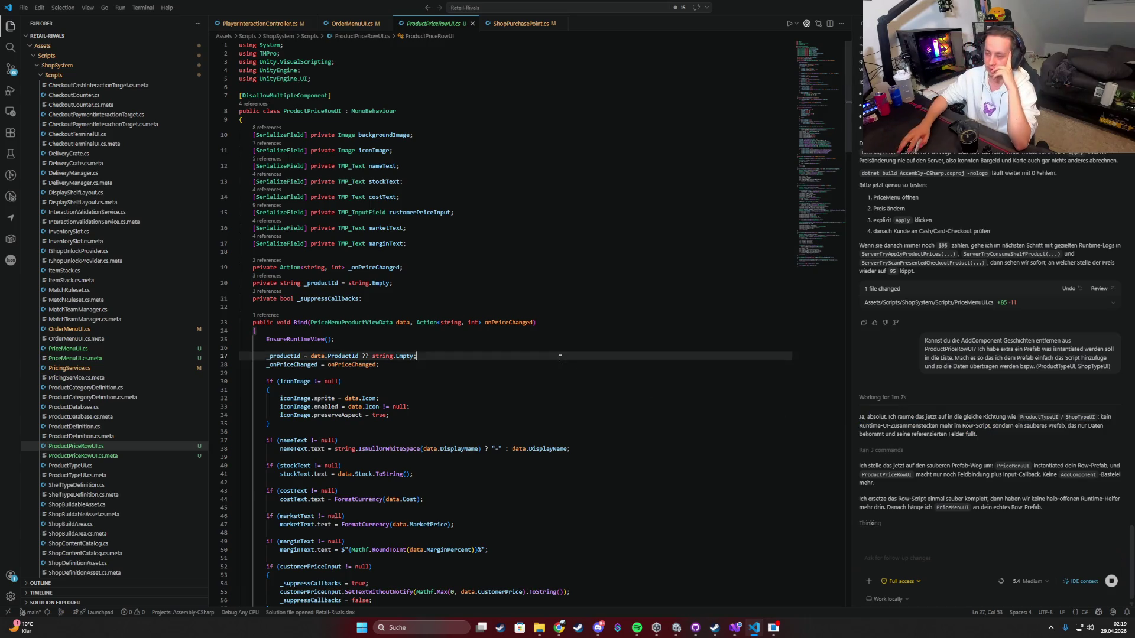
{"action": "scroll", "coordinate": [560, 358], "scroll_direction": "down", "scroll_amount": 8}
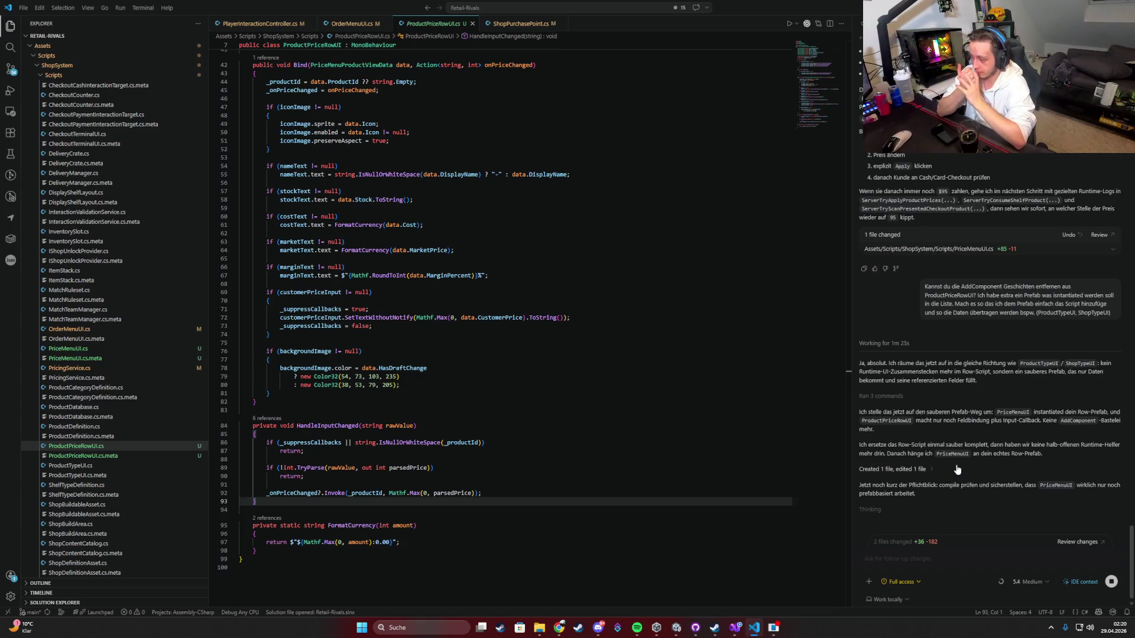
Step: Check Unity and Visual Studio, then return to Unity so the scripts recompile
{"action": "left_click", "coordinate": [676, 628]}
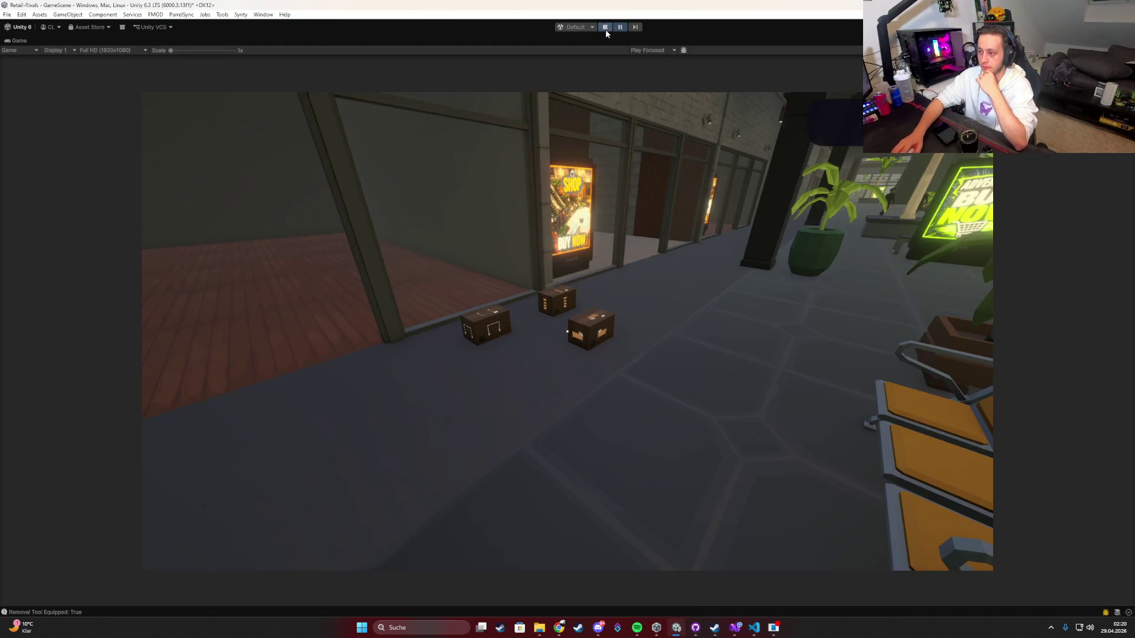
{"action": "left_click", "coordinate": [734, 627]}
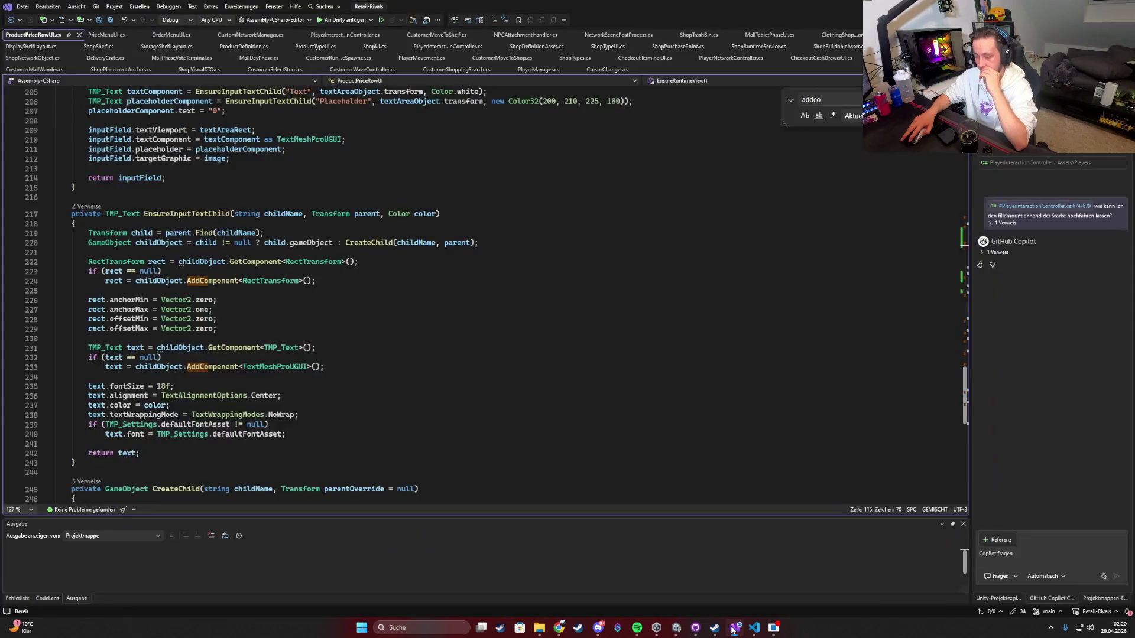
{"action": "left_click", "coordinate": [753, 627]}
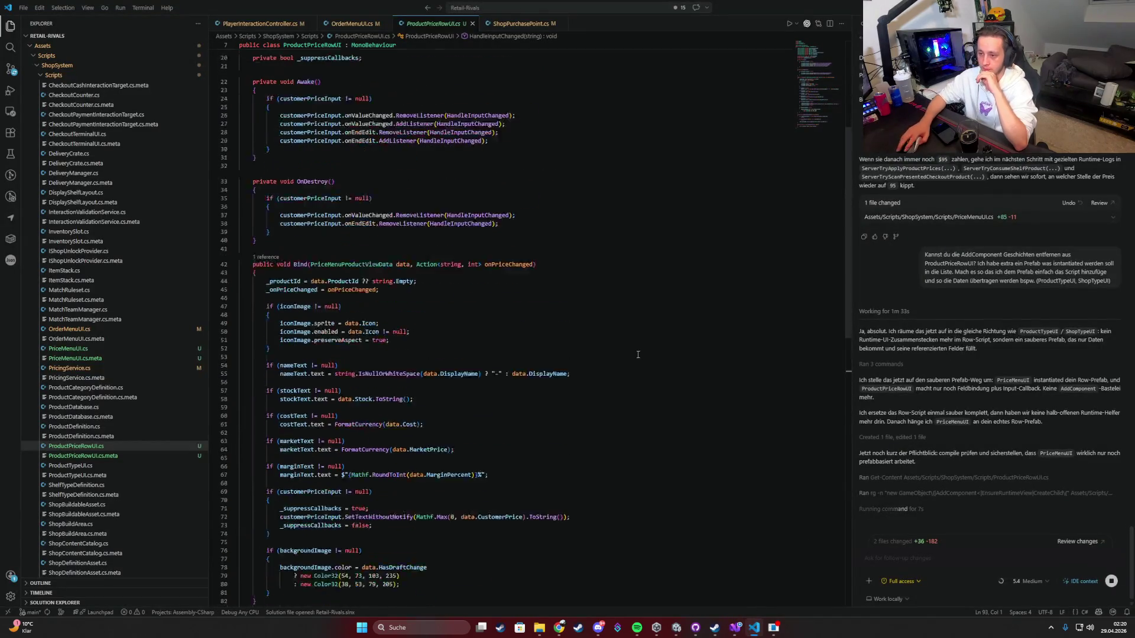
{"action": "scroll", "coordinate": [638, 354], "scroll_direction": "up", "scroll_amount": 6}
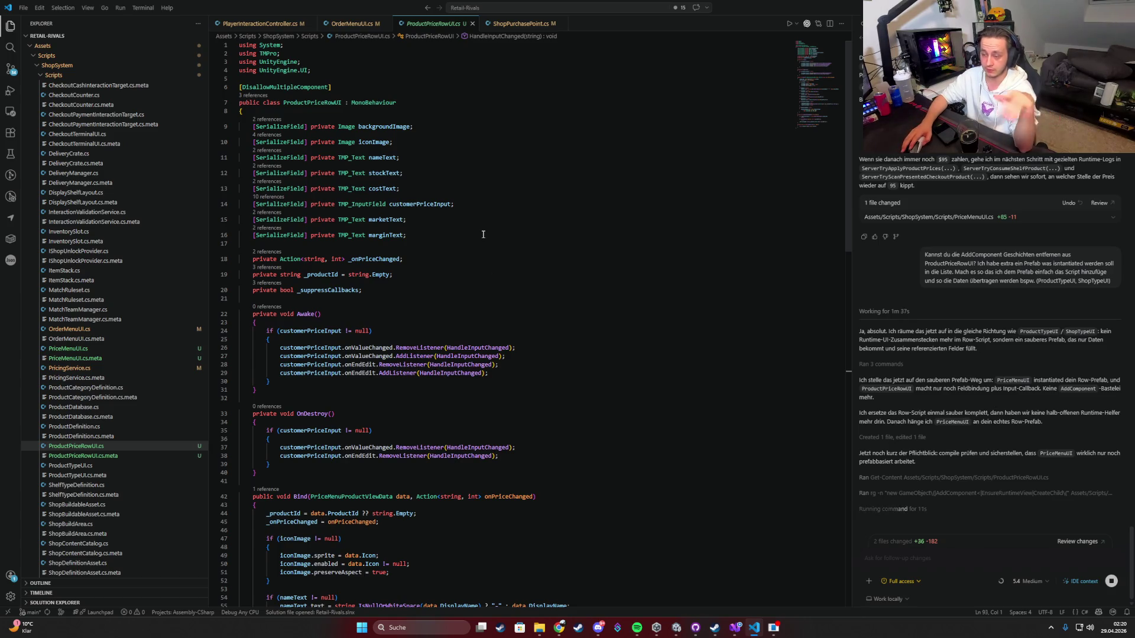
{"action": "key", "text": "alt+Tab"}
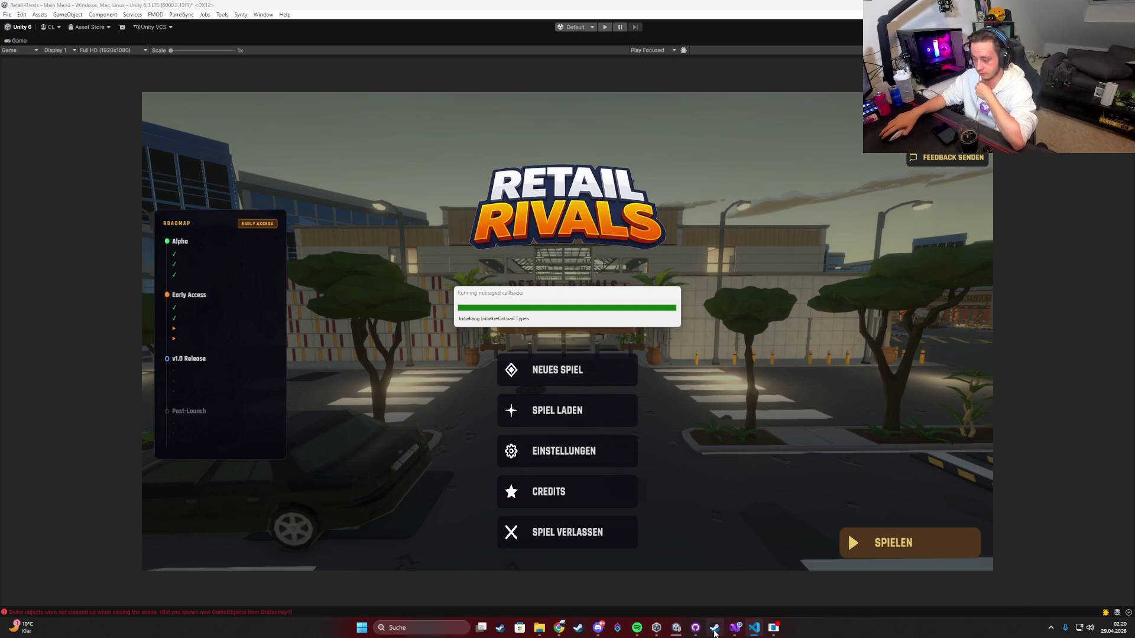
Step: Restore the editor layout and open ProductPriceListPrefab from Prefabs/ShopMenu in Prefab Mode
{"action": "mouse_move", "coordinate": [695, 627]}
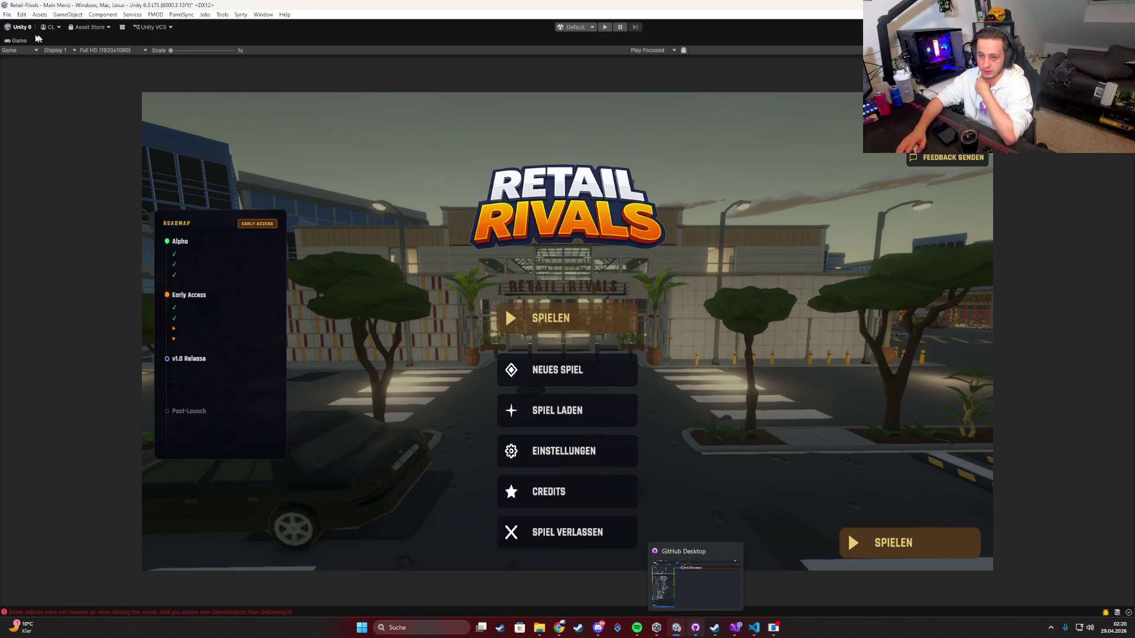
{"action": "key", "text": "shift+space"}
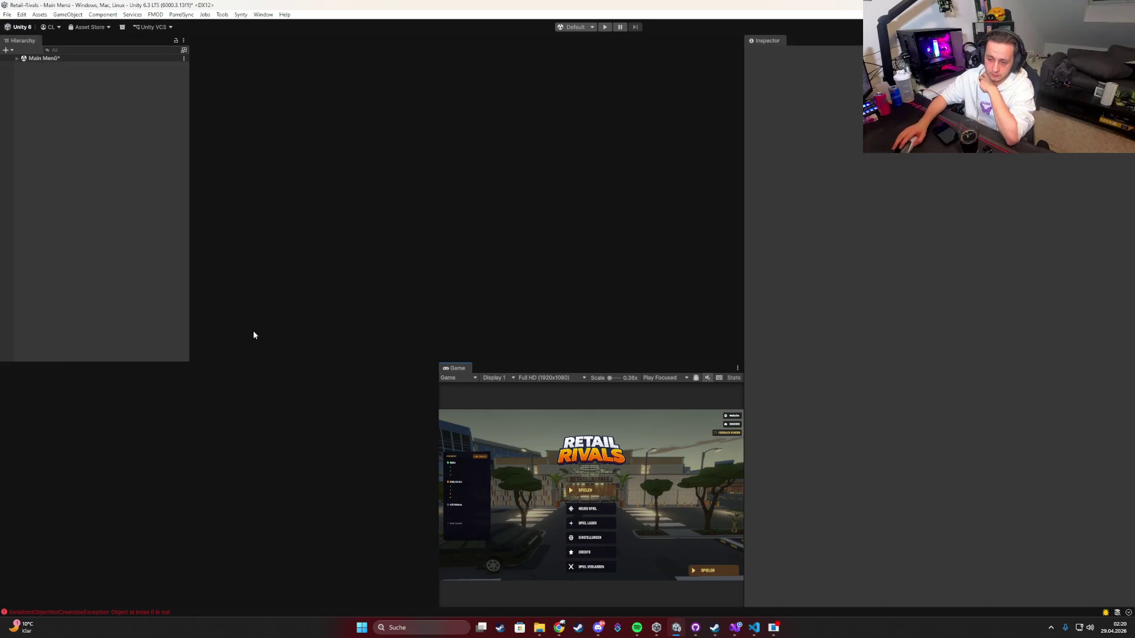
{"action": "left_click", "coordinate": [180, 411]}
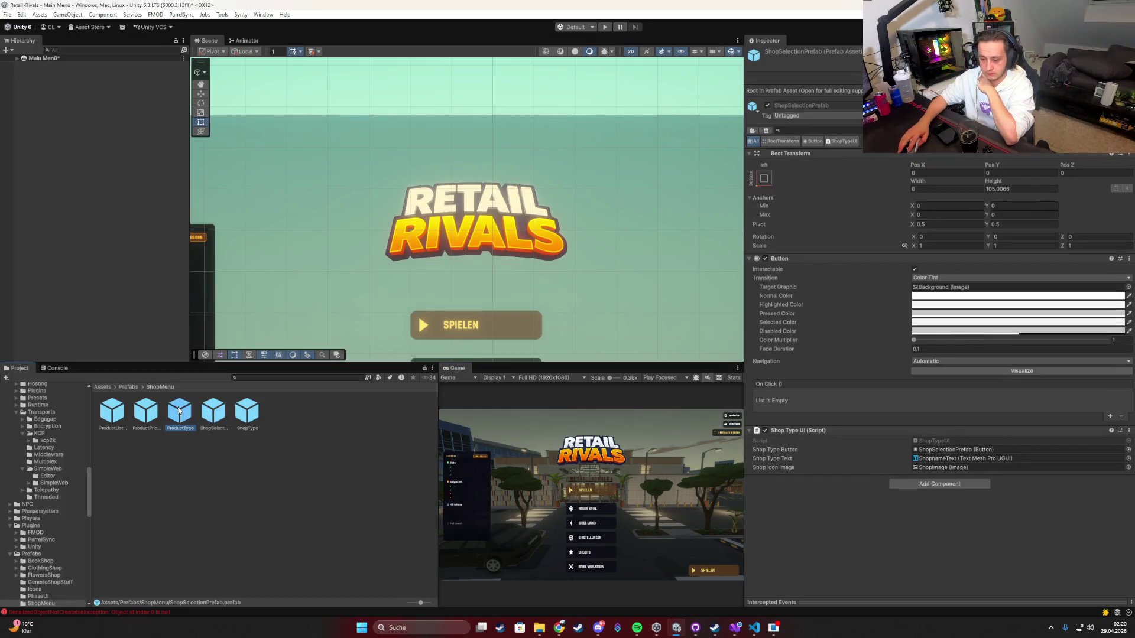
{"action": "left_click", "coordinate": [146, 409]}
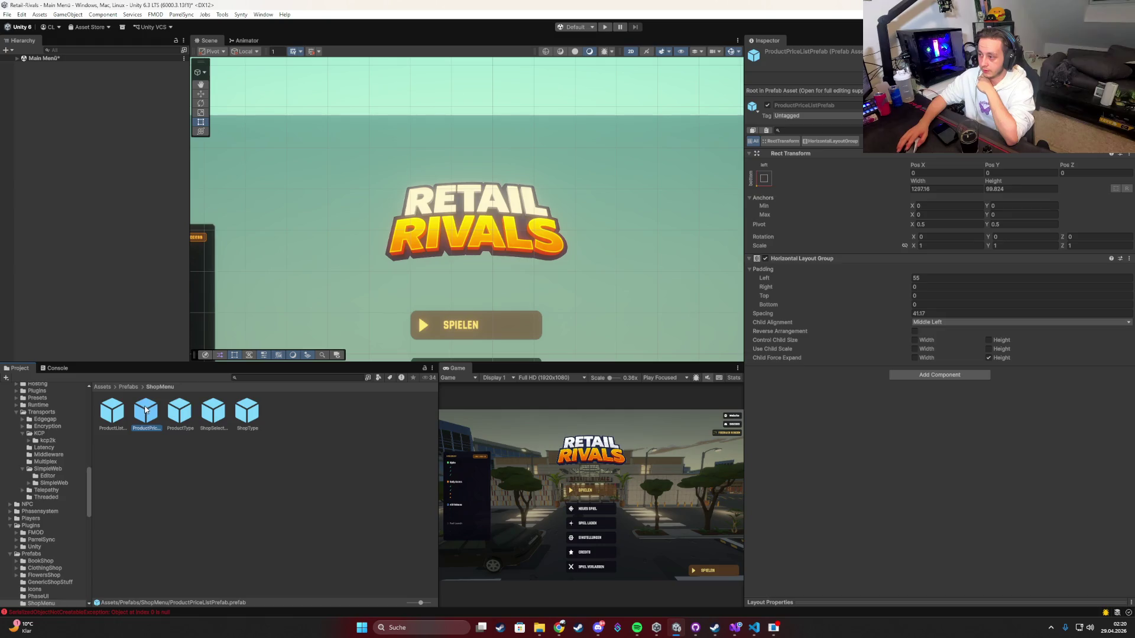
{"action": "double_click", "coordinate": [146, 409]}
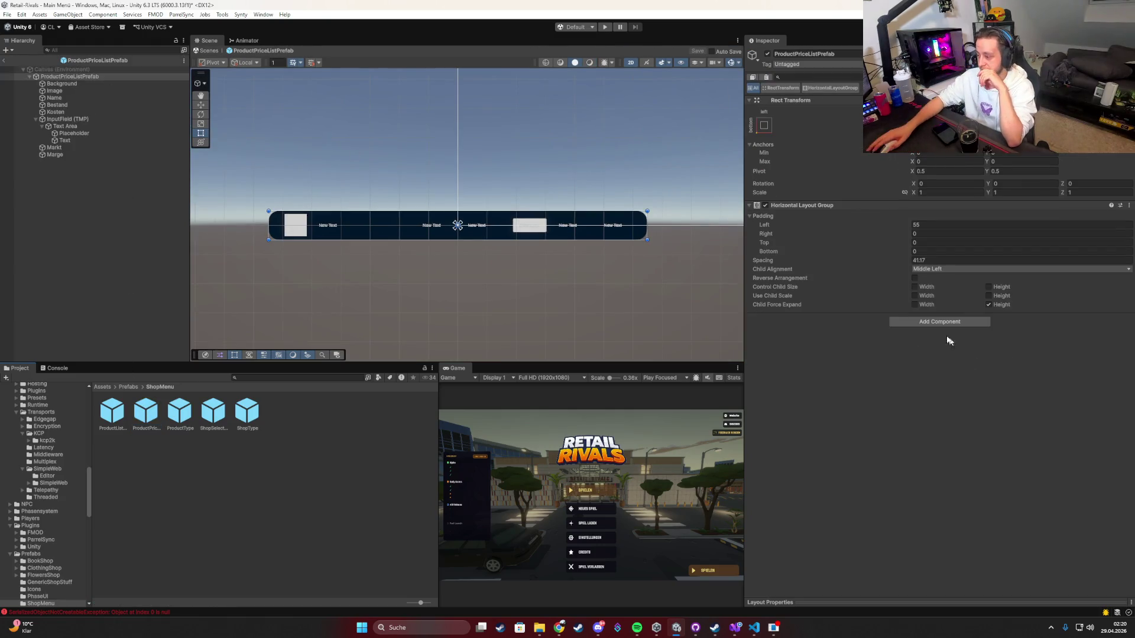
Step: Add the Product Price Row UI script to the prefab root
{"action": "left_click", "coordinate": [922, 326]}
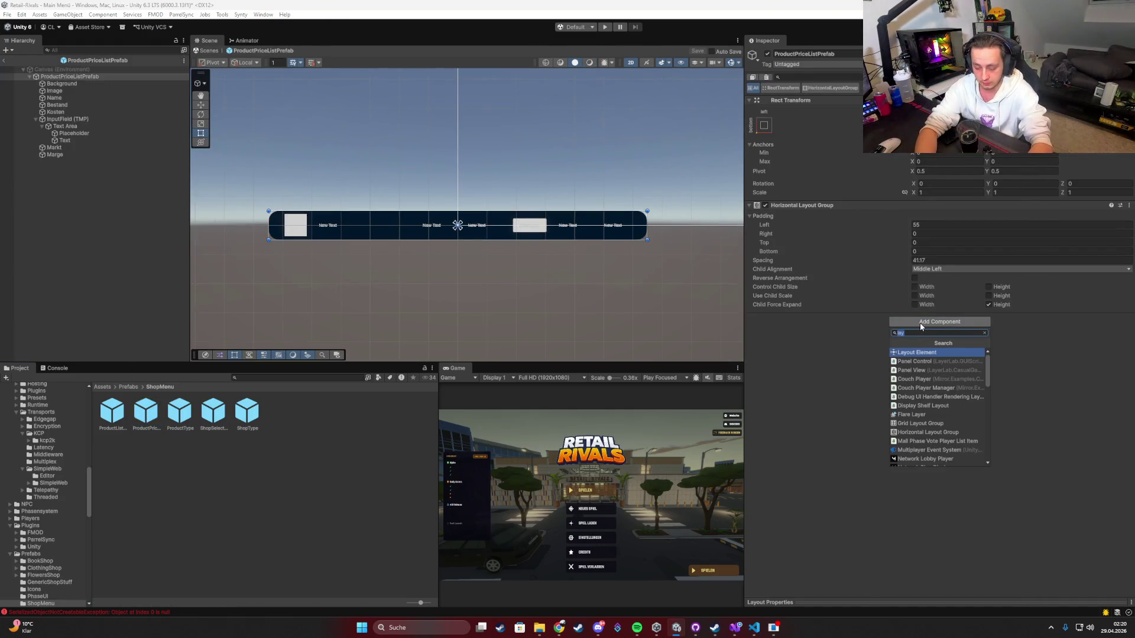
{"action": "type", "text": "produc"}
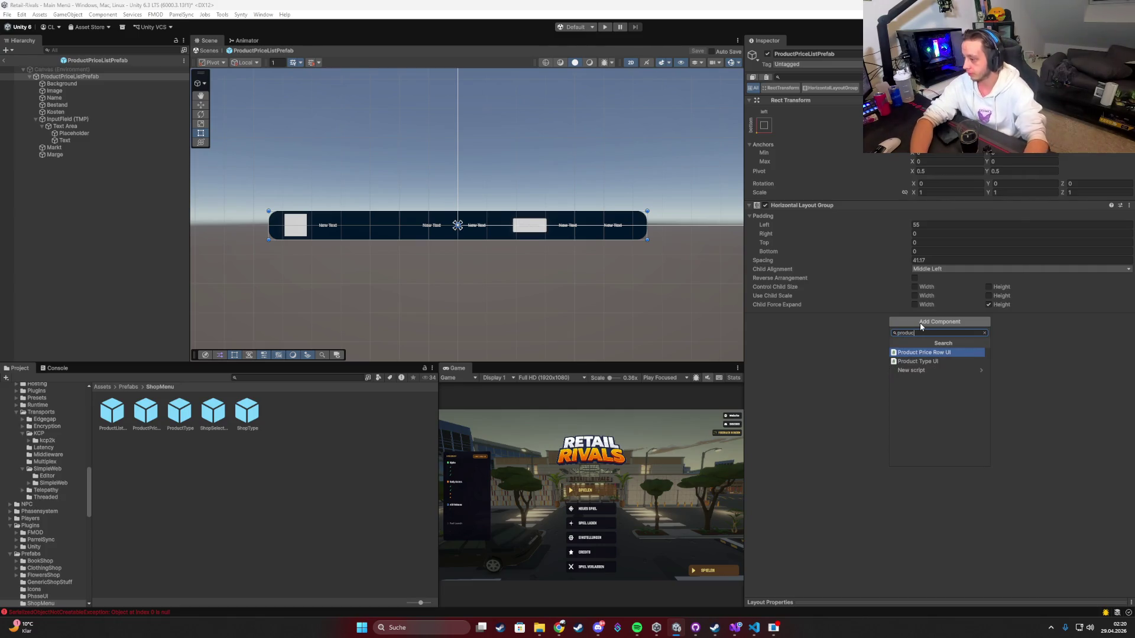
{"action": "key", "text": "Return"}
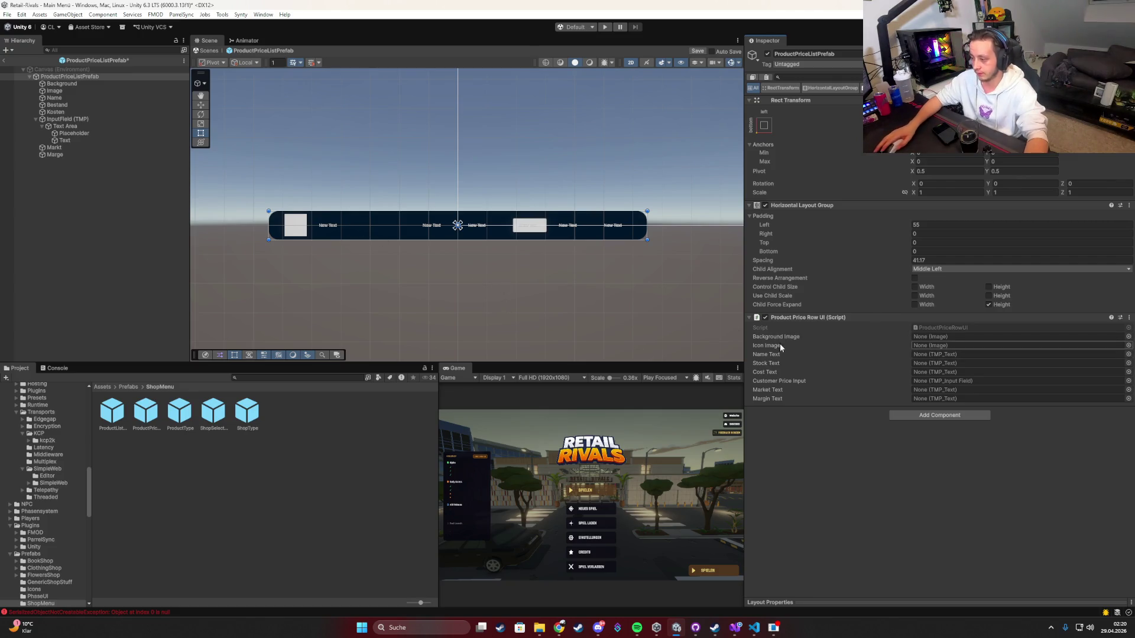
Step: Assign Background, Image, Name, Bestand, Kosten, the input field and Markt to the script's fields
{"action": "mouse_move", "coordinate": [57, 81]}
{"action": "left_mouse_down"}
{"action": "mouse_move", "coordinate": [413, 175]}
{"action": "mouse_move", "coordinate": [941, 340]}
{"action": "left_mouse_up"}
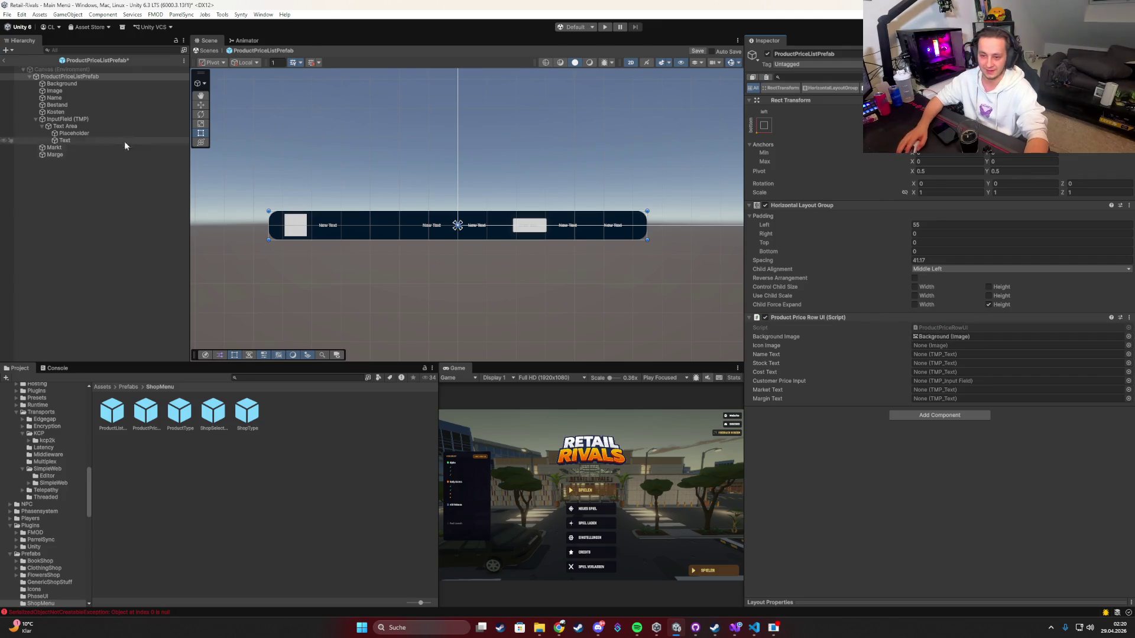
{"action": "mouse_move", "coordinate": [59, 90]}
{"action": "left_mouse_down"}
{"action": "mouse_move", "coordinate": [913, 351]}
{"action": "mouse_move", "coordinate": [936, 349]}
{"action": "left_mouse_up"}
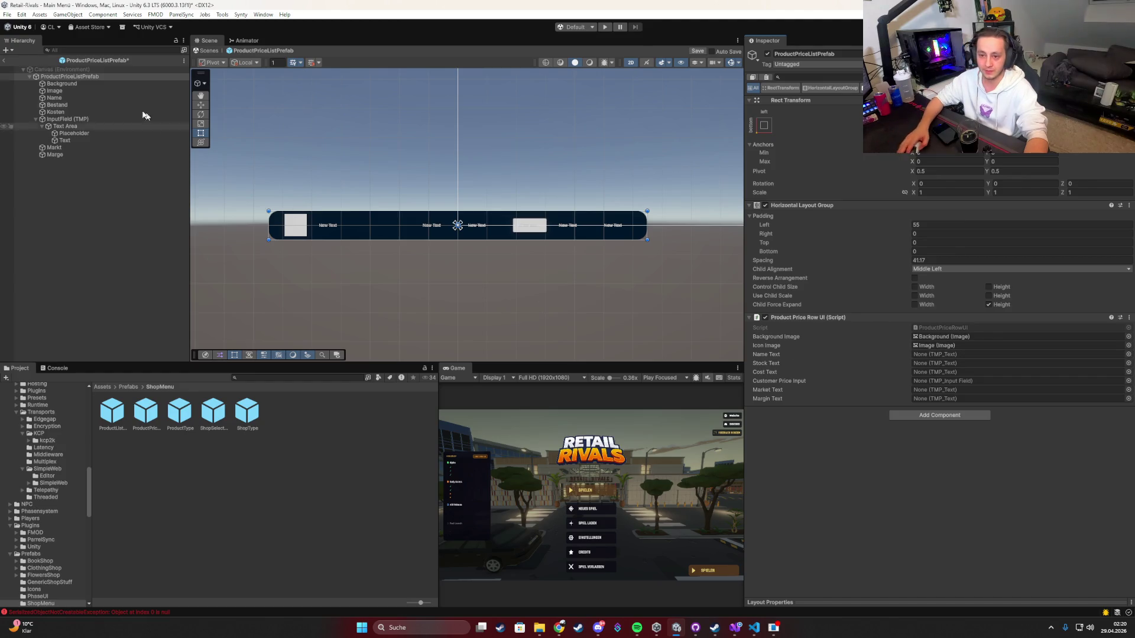
{"action": "left_click_drag", "start_coordinate": [55, 98], "coordinate": [945, 355]}
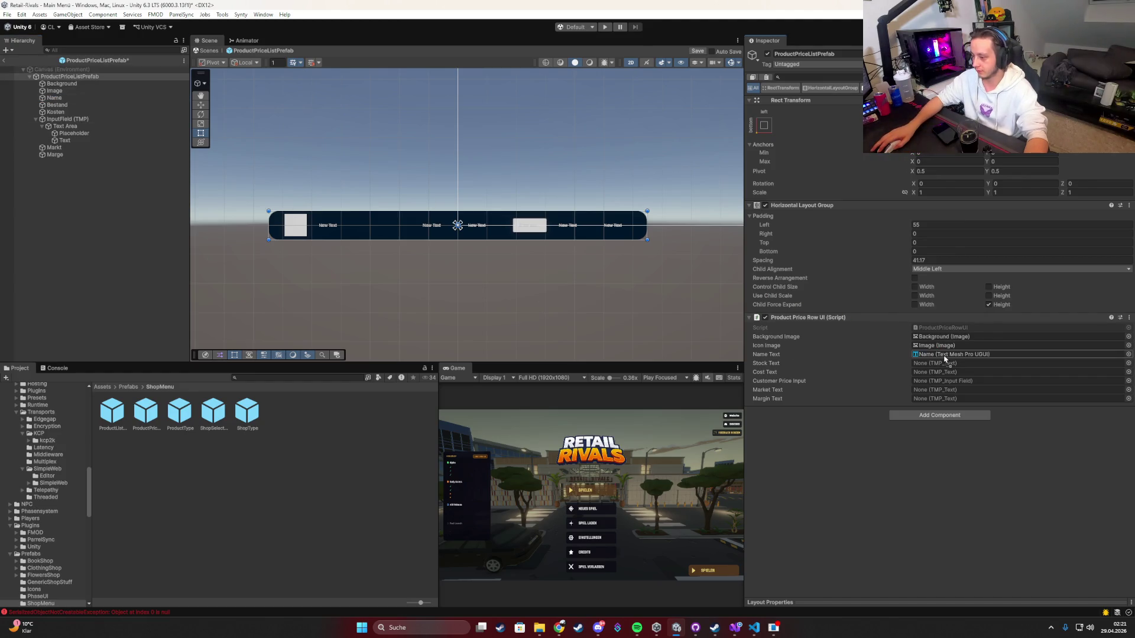
{"action": "left_click_drag", "start_coordinate": [58, 105], "coordinate": [916, 364]}
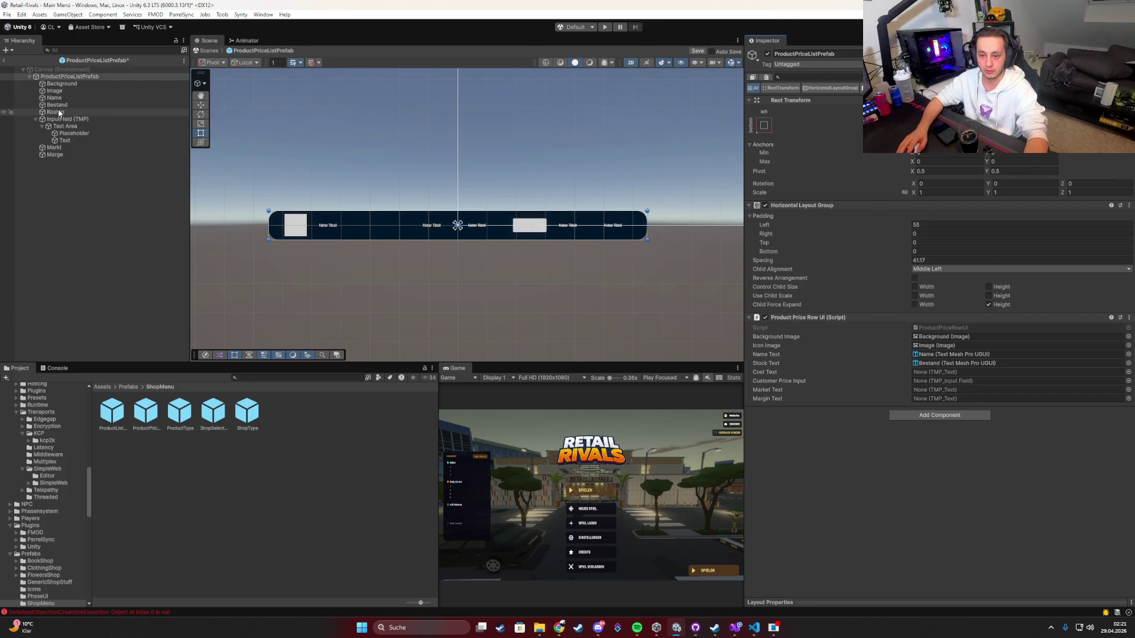
{"action": "left_click_drag", "start_coordinate": [56, 111], "coordinate": [930, 374]}
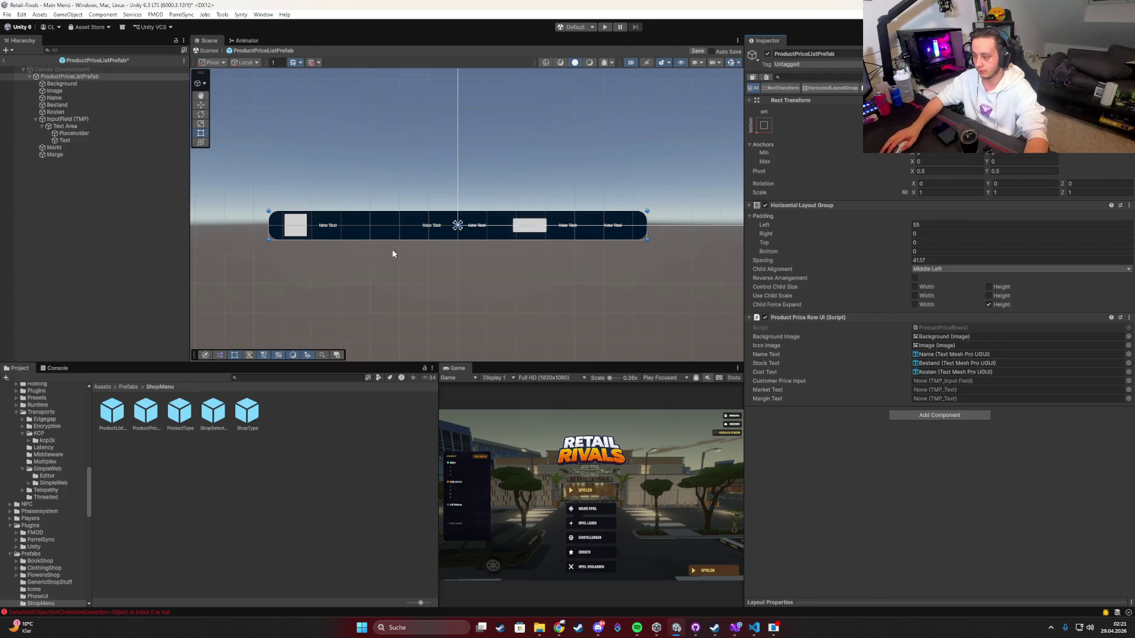
{"action": "left_click_drag", "start_coordinate": [65, 119], "coordinate": [960, 385]}
{"action": "mouse_move", "coordinate": [70, 149]}
{"action": "left_mouse_down"}
{"action": "mouse_move", "coordinate": [925, 396]}
{"action": "mouse_move", "coordinate": [55, 156]}
{"action": "mouse_move", "coordinate": [939, 406]}
{"action": "left_mouse_up"}
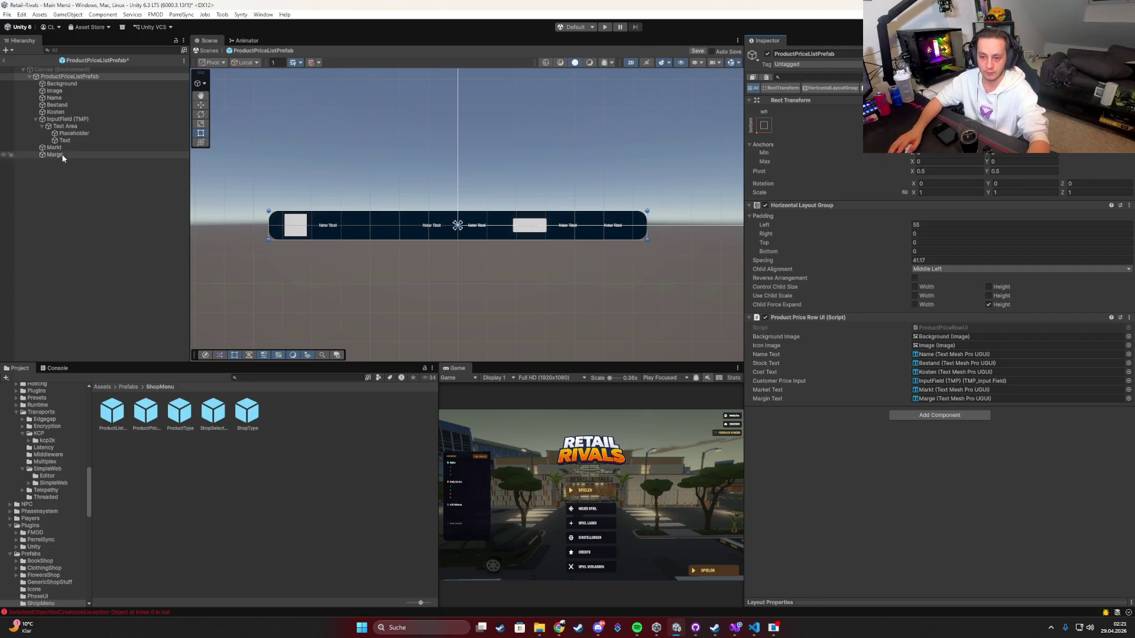
Step: Rename the Marge text object to Margin
{"action": "left_click", "coordinate": [139, 155]}
{"action": "key", "text": "F2"}
{"action": "type", "text": "ing"}
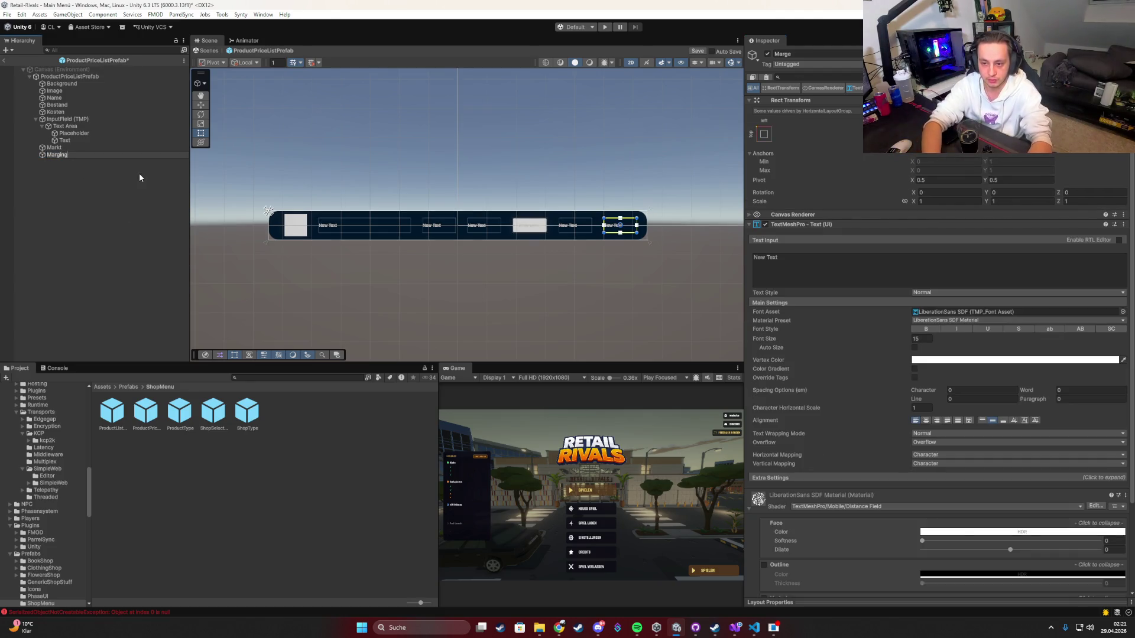
{"action": "key", "text": "Return"}
Step: Save the price row prefab with Ctrl+S and leave Prefab Mode
{"action": "left_click", "coordinate": [140, 177]}
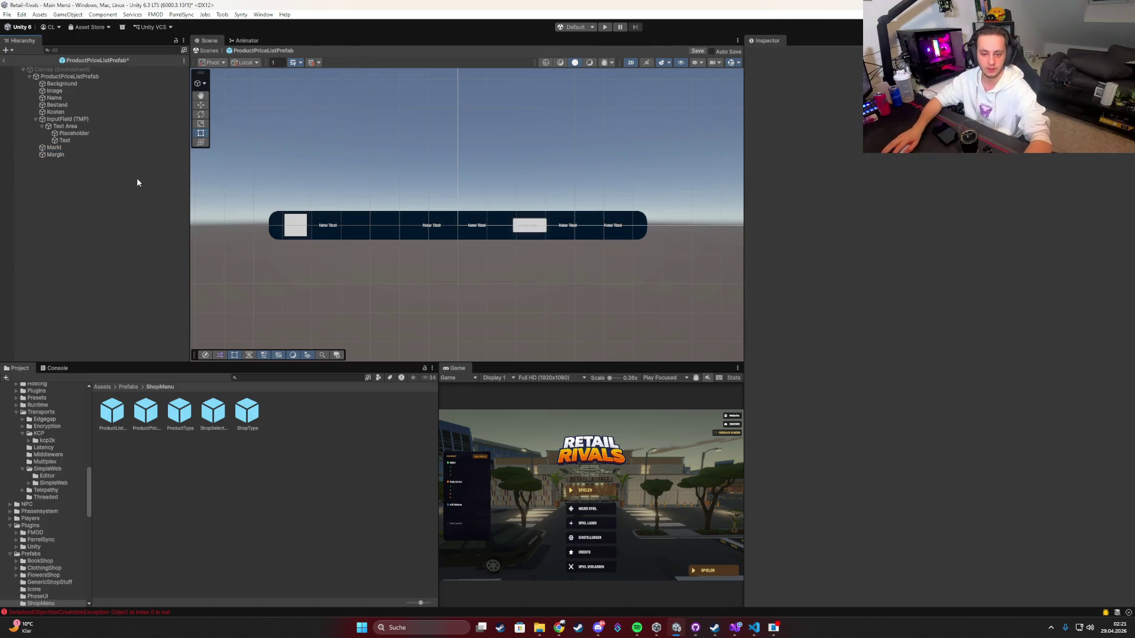
{"action": "key", "text": "ctrl+s"}
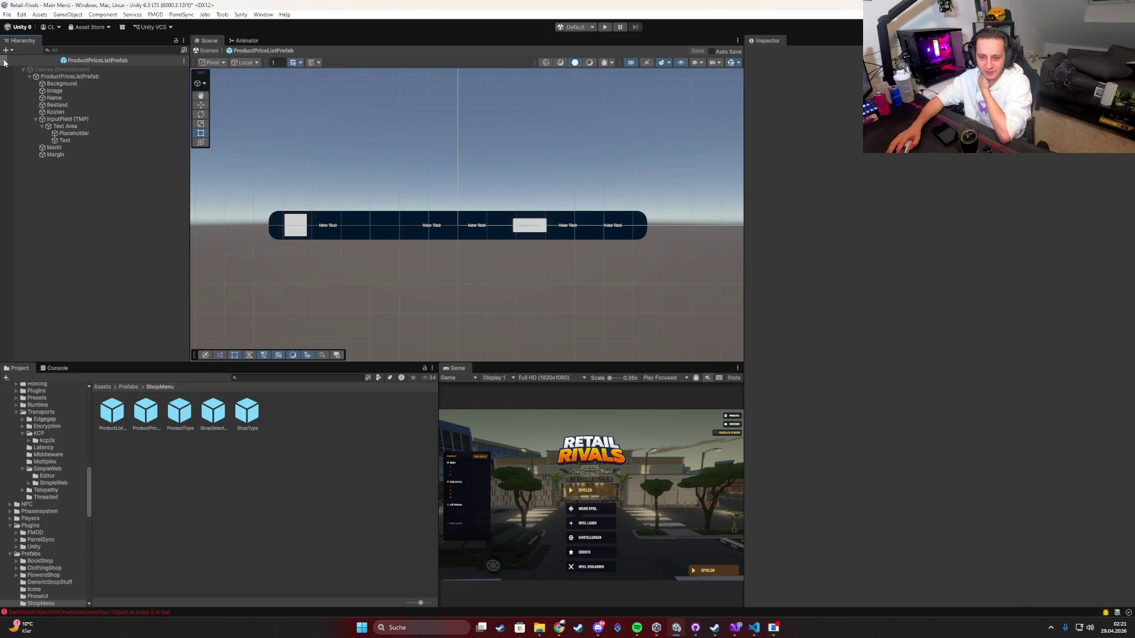
{"action": "left_click", "coordinate": [5, 63]}
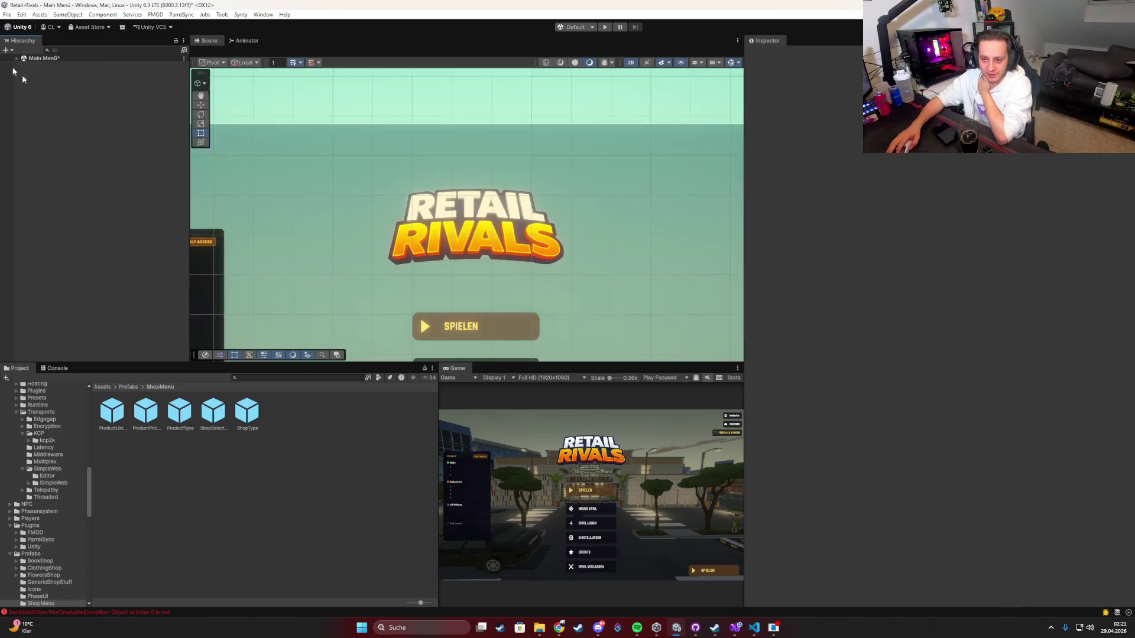
Step: Look at ProductPriceRowUI.cs in the code editor, then return to Unity
{"action": "left_click", "coordinate": [736, 628]}
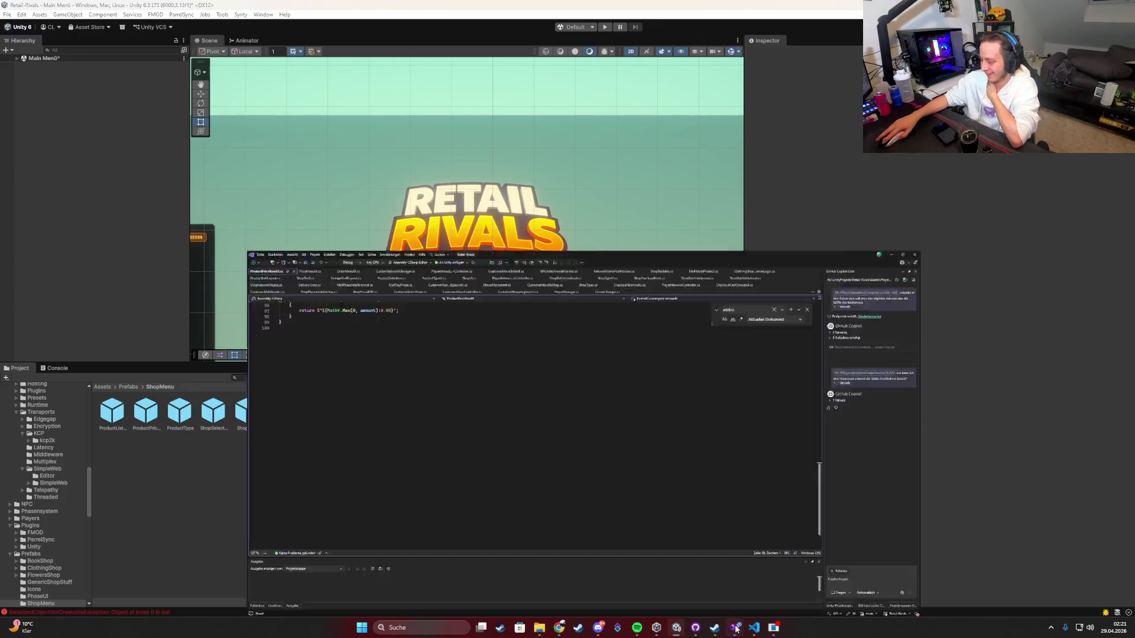
{"action": "left_click", "coordinate": [754, 630]}
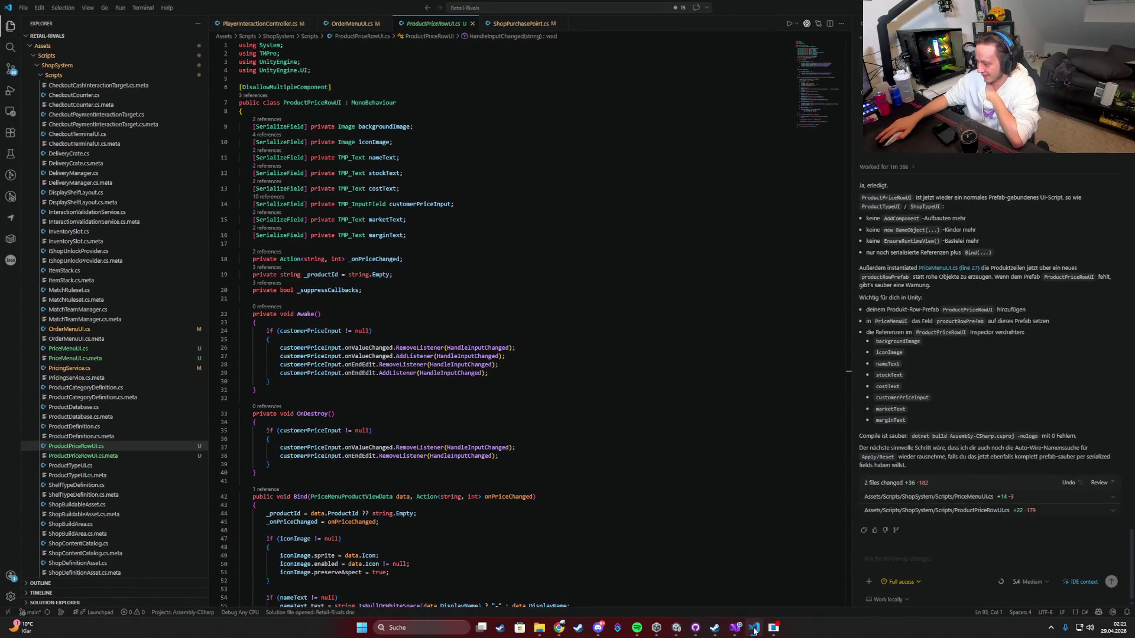
{"action": "left_click", "coordinate": [754, 630]}
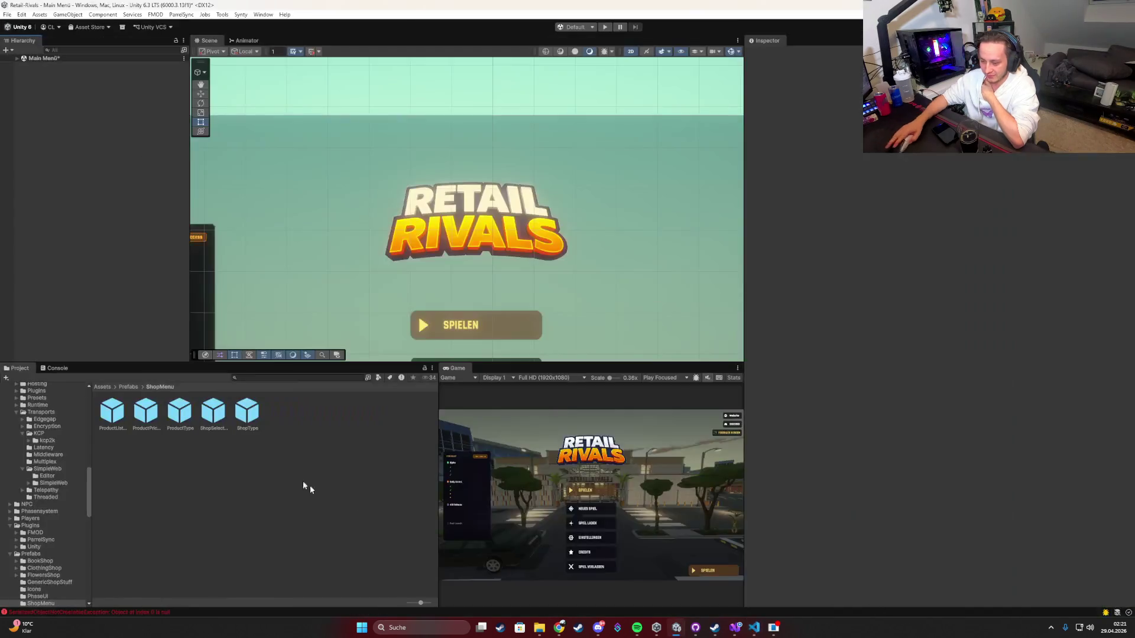
Step: Open the Player prefab from Assets/Prefabs for editing
{"action": "left_click", "coordinate": [128, 387]}
{"action": "left_click", "coordinate": [381, 414]}
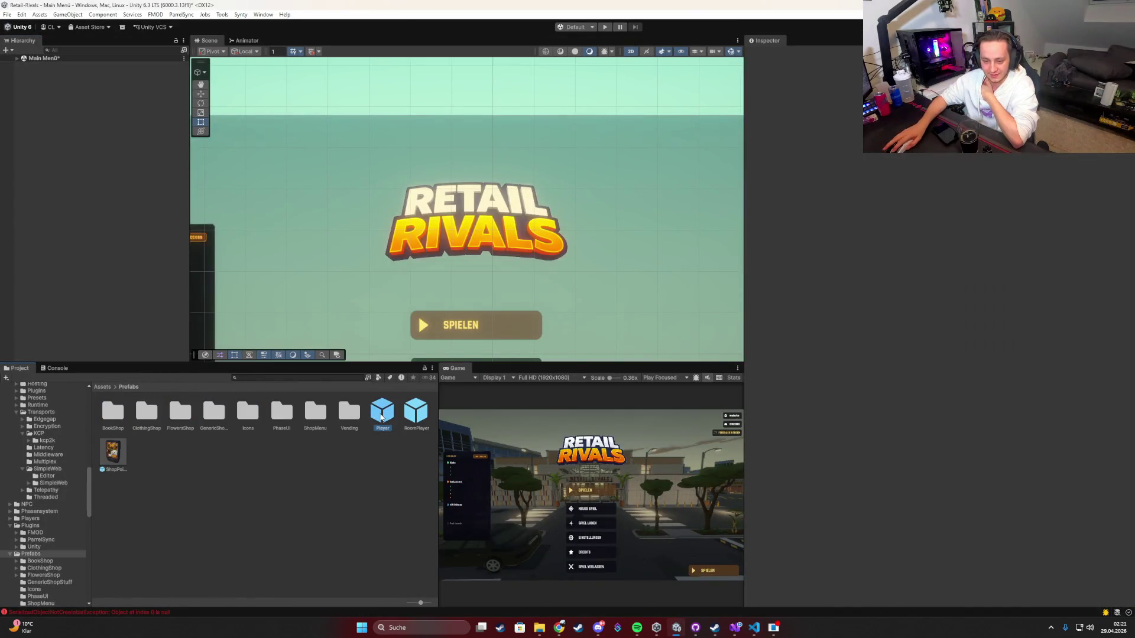
{"action": "double_click", "coordinate": [382, 414]}
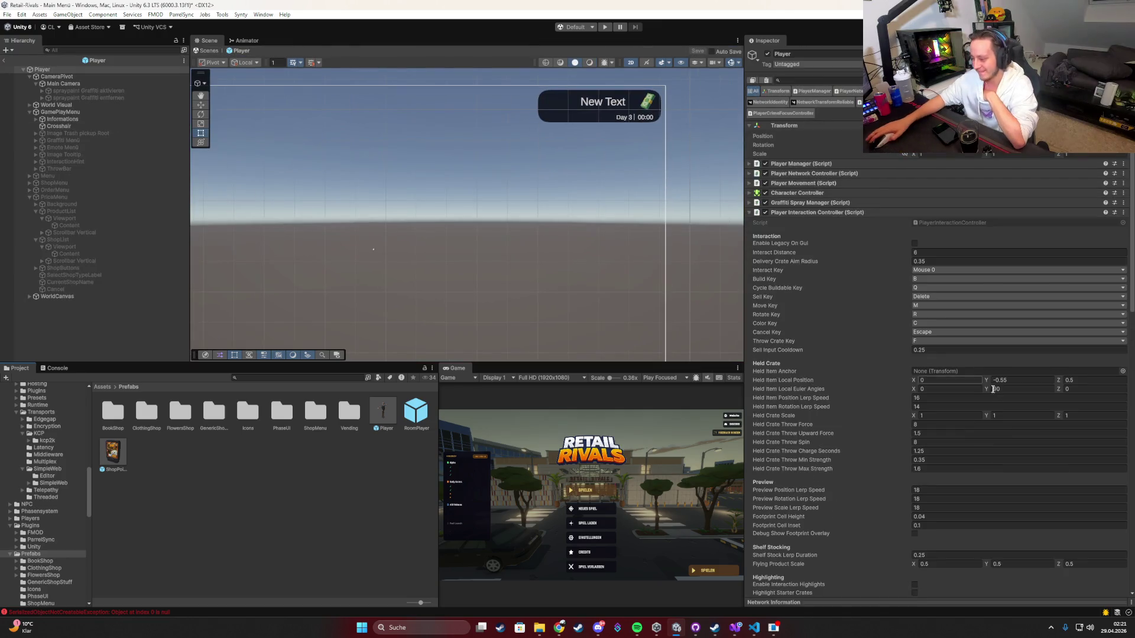
Step: Set ProductPriceListPrefab as the Price Menu UI's Product Row Prefab
{"action": "scroll", "coordinate": [887, 368], "scroll_direction": "down", "scroll_amount": 10}
{"action": "scroll", "coordinate": [887, 368], "scroll_direction": "down", "scroll_amount": 10}
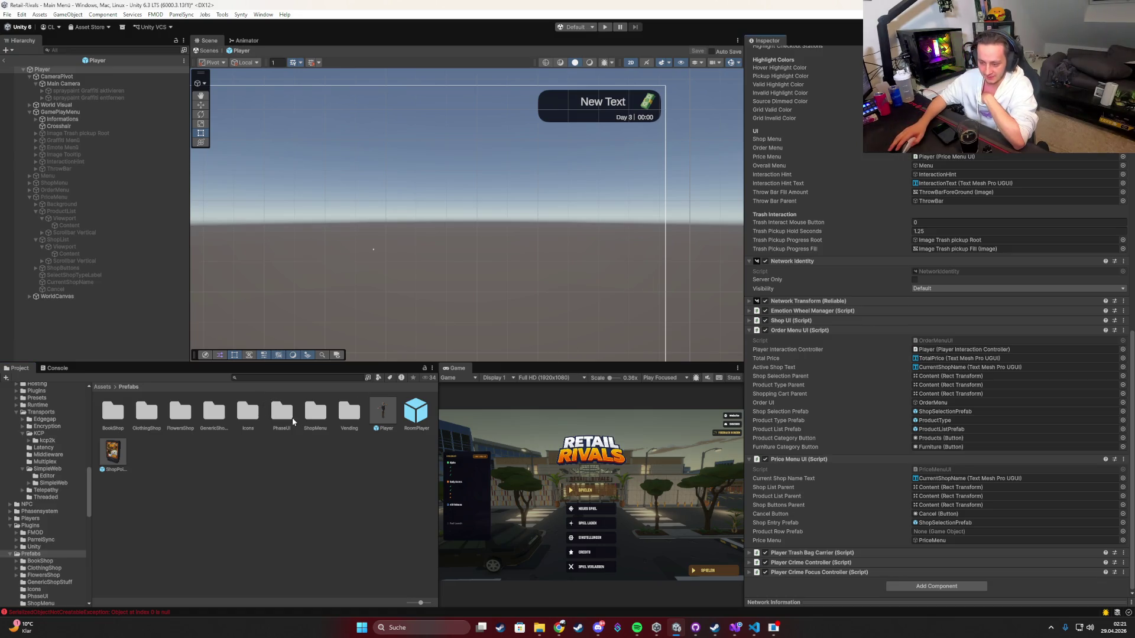
{"action": "double_click", "coordinate": [315, 411]}
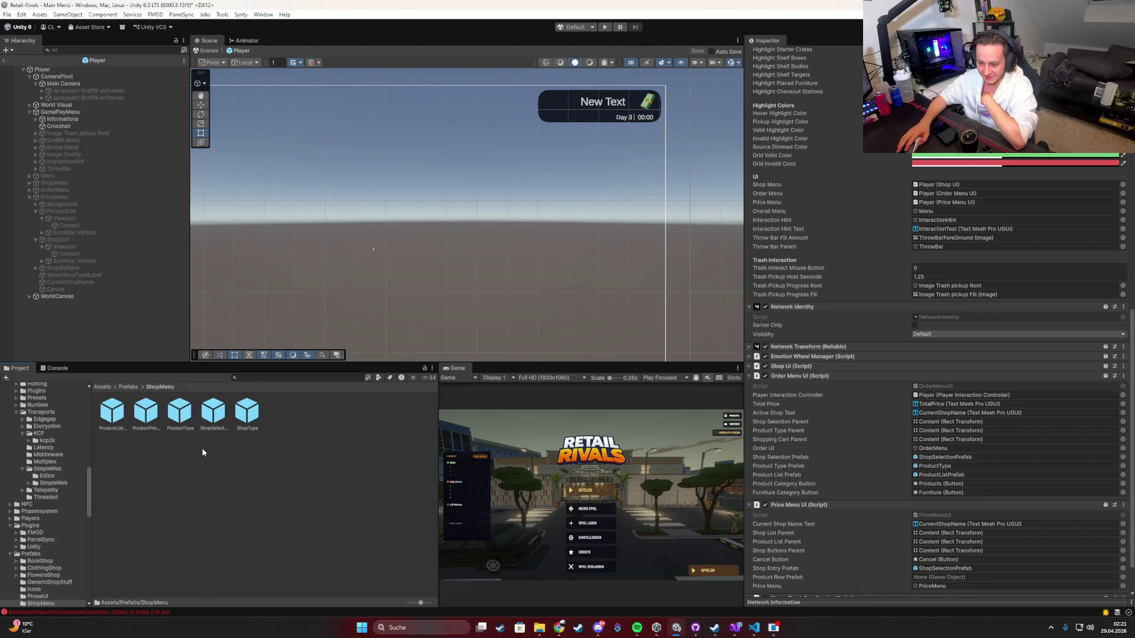
{"action": "left_click_drag", "start_coordinate": [146, 411], "coordinate": [1004, 577]}
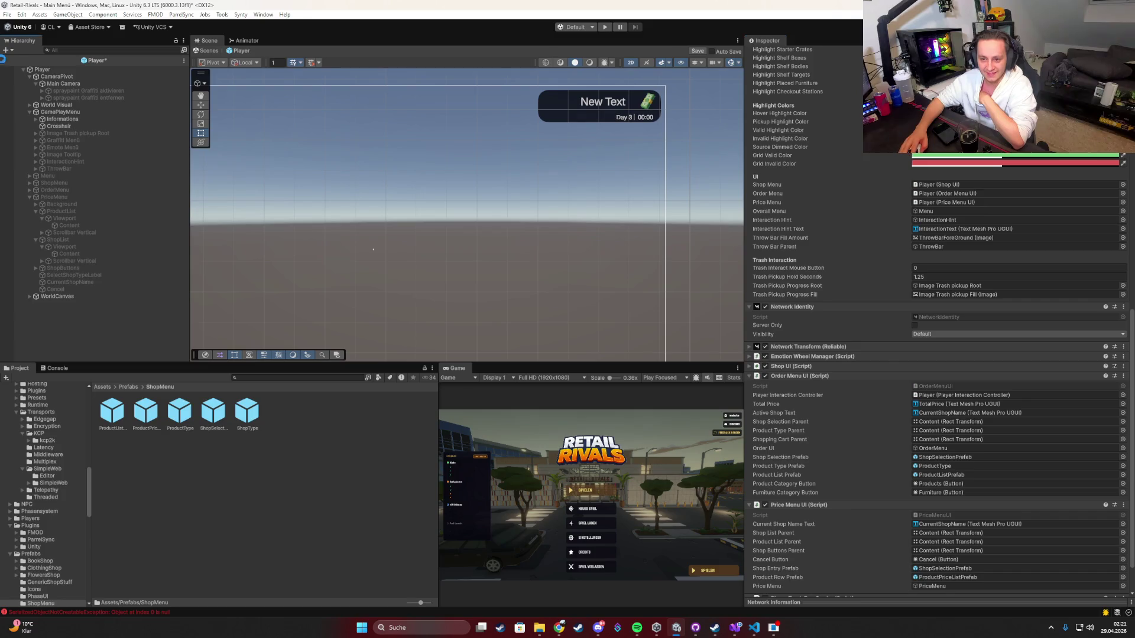
Step: Exit Player prefab editing, save the changes, and enlarge the Game view
{"action": "left_click", "coordinate": [3, 60]}
{"action": "left_click", "coordinate": [539, 327]}
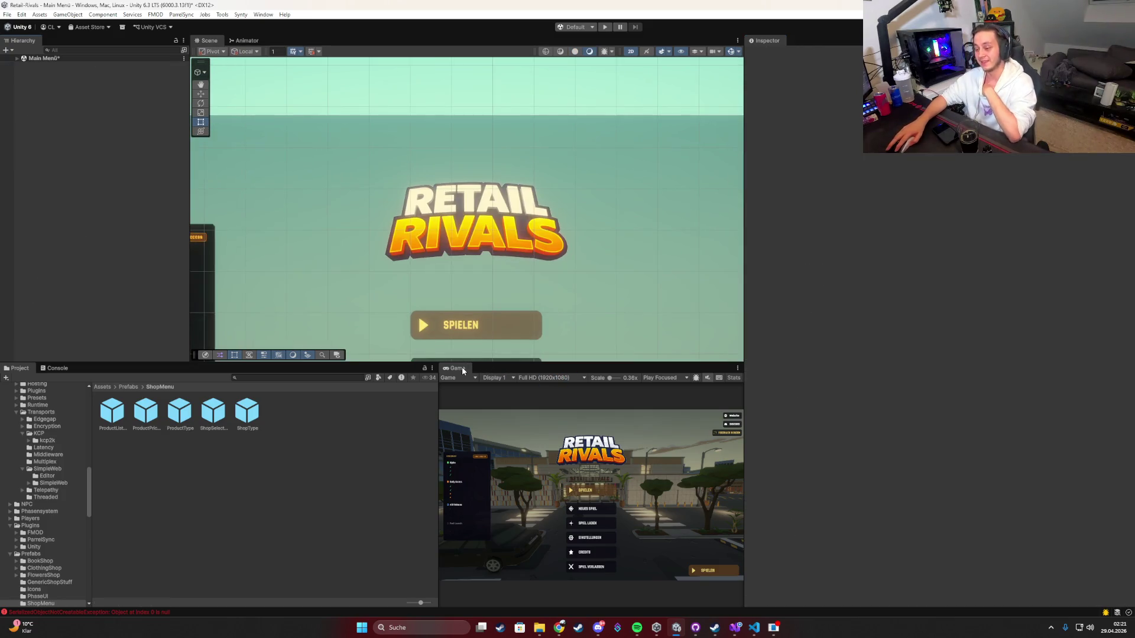
{"action": "double_click", "coordinate": [462, 369]}
Step: Enter Play mode, click SPIELEN, ready up in the lobby and launch the match
{"action": "left_click", "coordinate": [604, 27]}
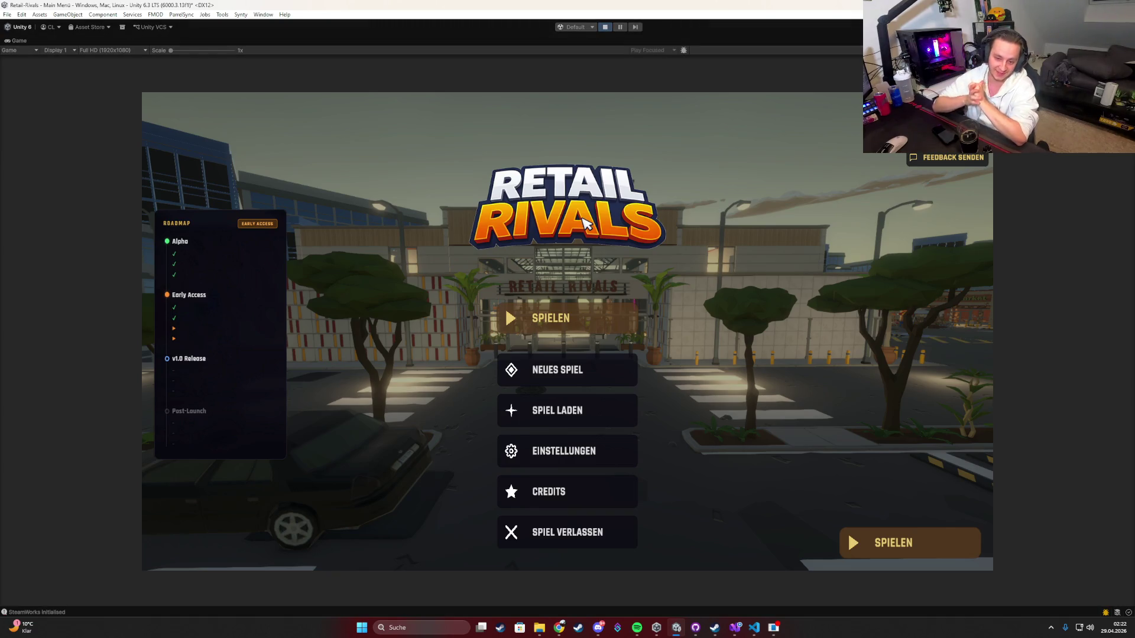
{"action": "left_click", "coordinate": [553, 313]}
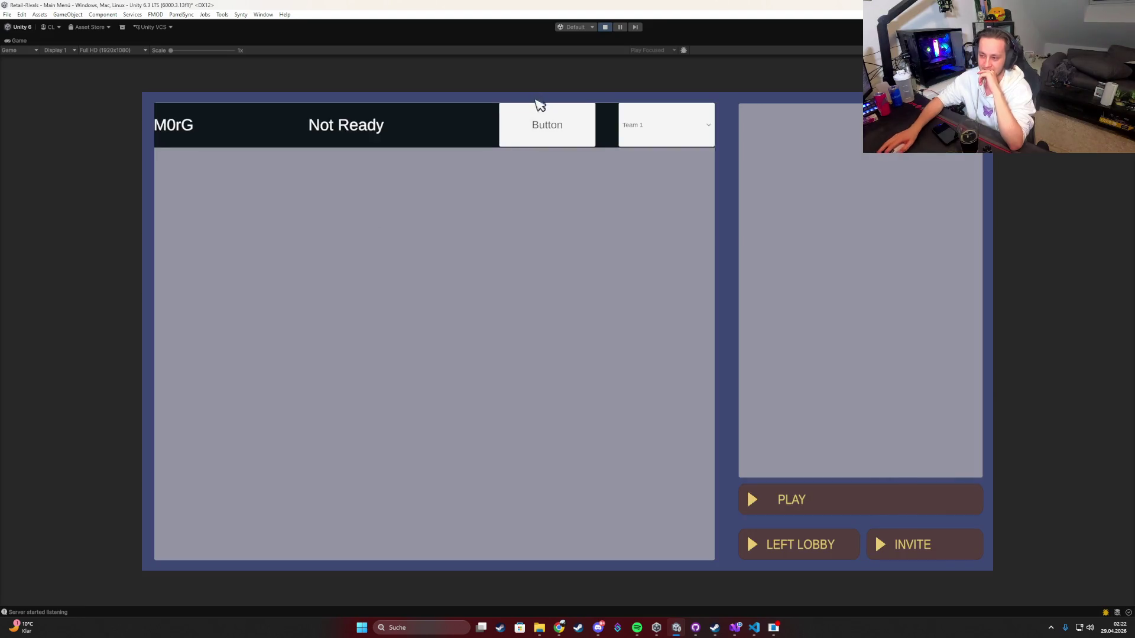
{"action": "left_click", "coordinate": [537, 107]}
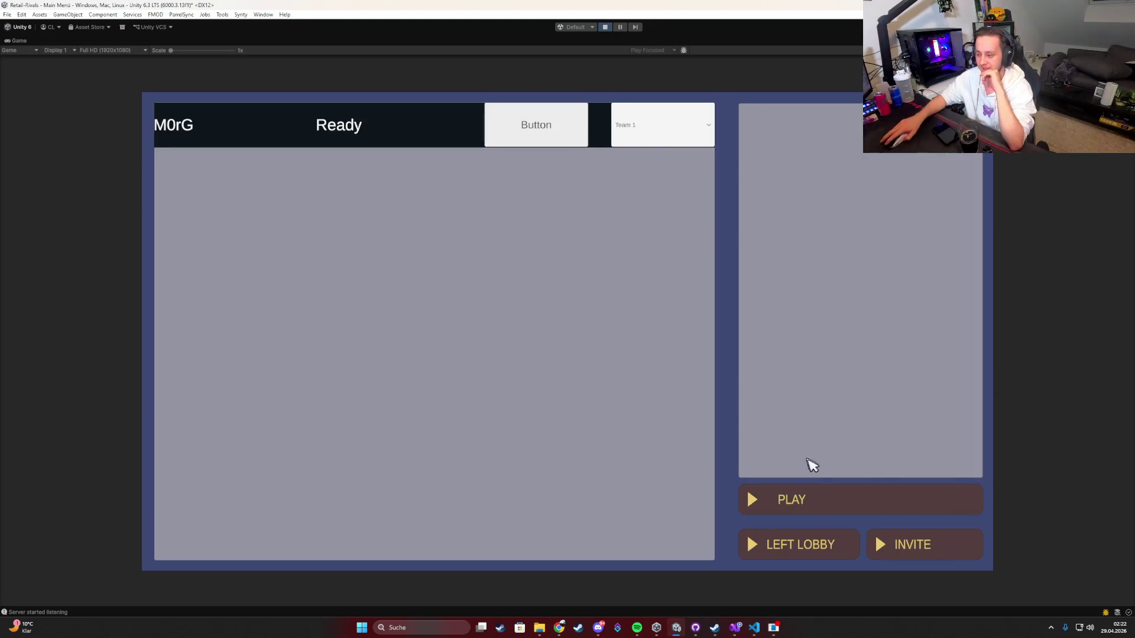
{"action": "left_click", "coordinate": [804, 499]}
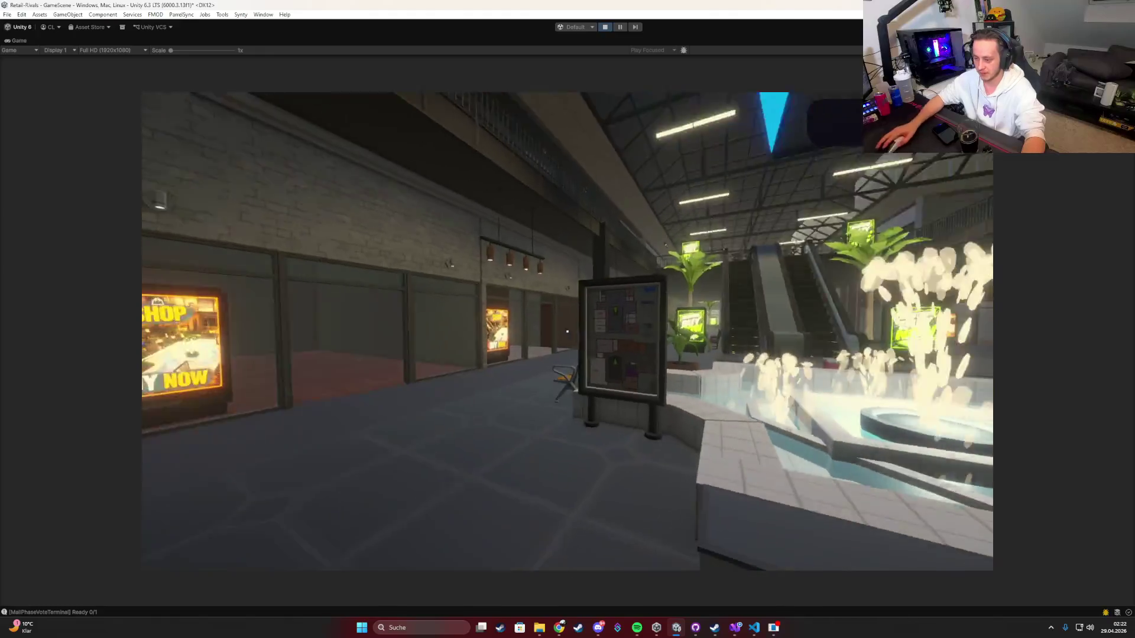
Step: Switch briefly to the music player and return to the running game
{"action": "key", "text": "super"}
{"action": "left_click", "coordinate": [636, 628]}
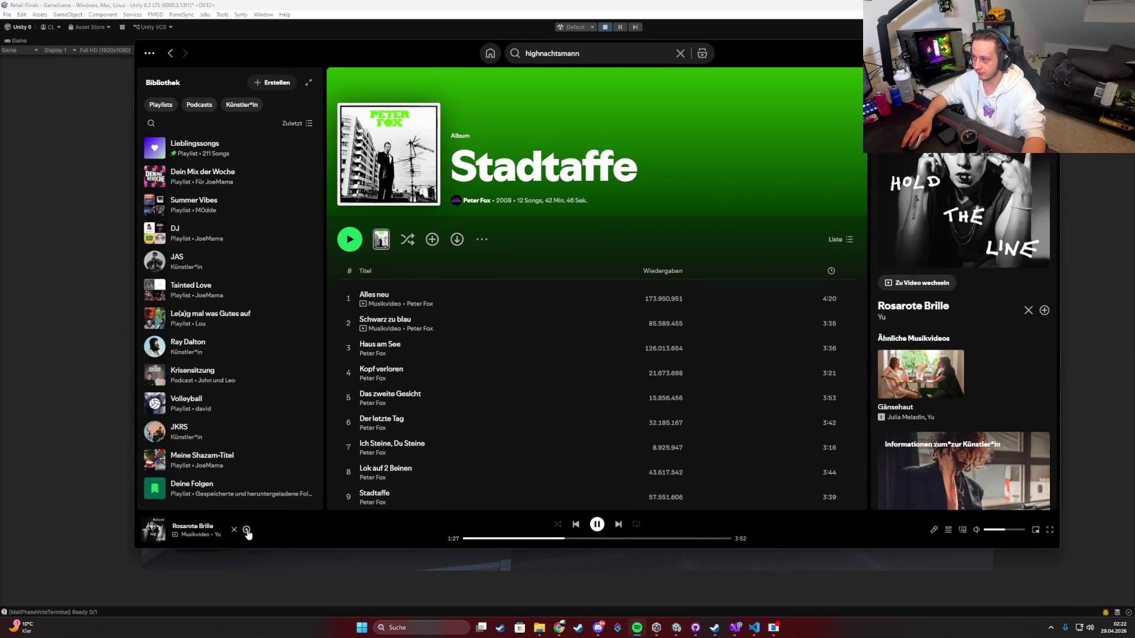
{"action": "key", "text": "alt+Tab"}
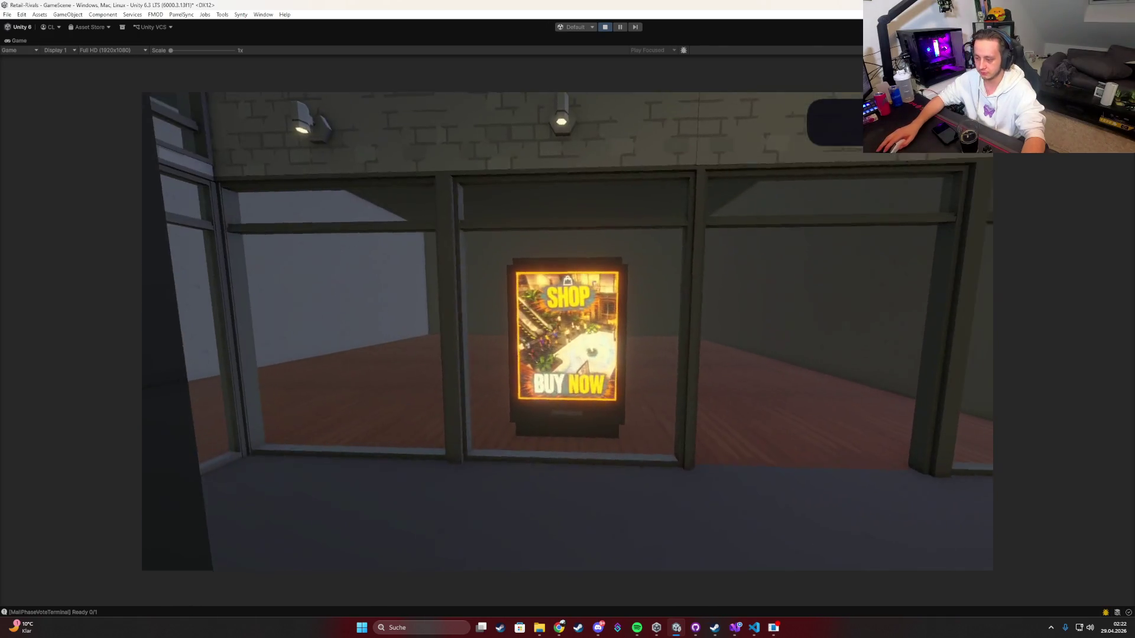
Step: Buy the Clothing shop at the terminal and open its price list to inspect the rows
{"action": "key", "text": "e"}
{"action": "left_click", "coordinate": [433, 254]}
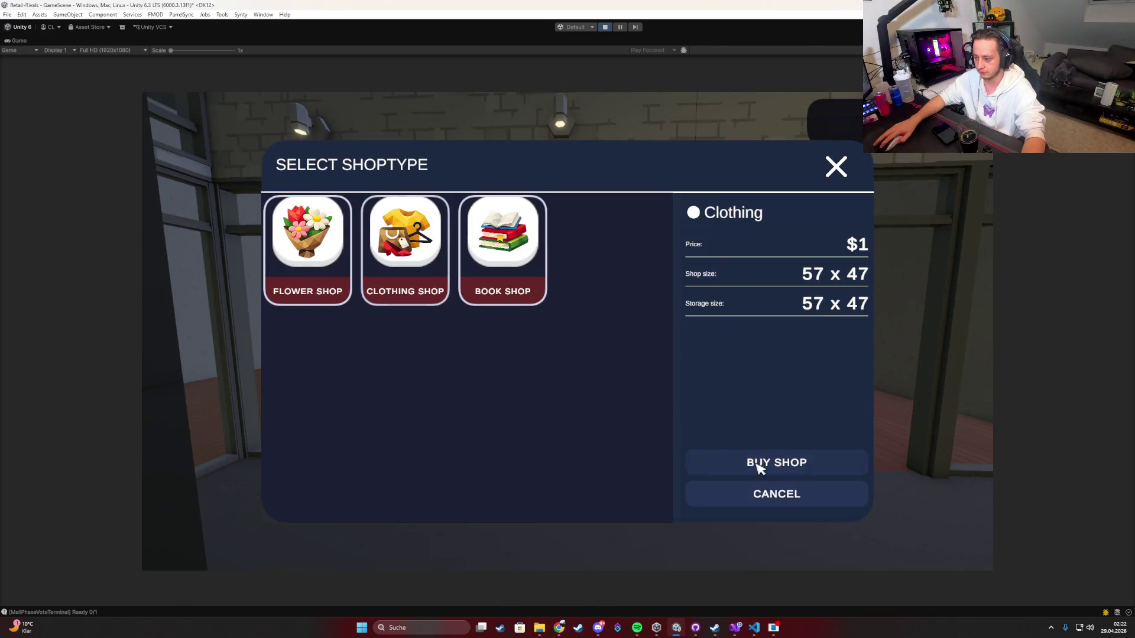
{"action": "left_click", "coordinate": [760, 468]}
{"action": "key", "text": "Tab"}
{"action": "left_click", "coordinate": [561, 256]}
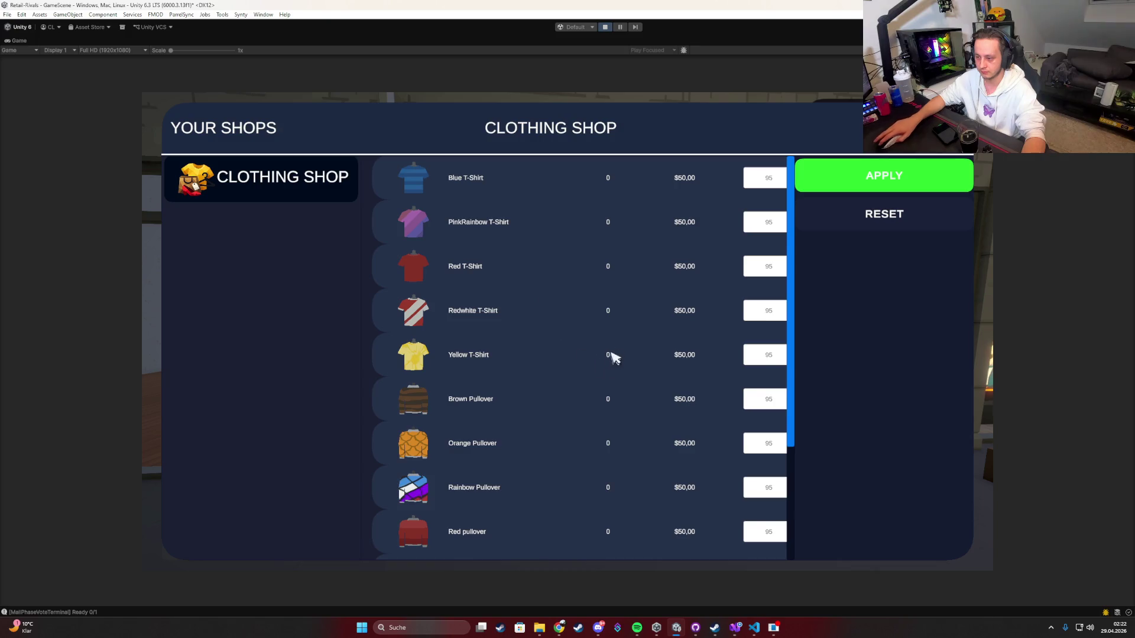
{"action": "mouse_move", "coordinate": [545, 451]}
{"action": "left_mouse_down"}
{"action": "mouse_move", "coordinate": [524, 147]}
{"action": "mouse_move", "coordinate": [512, 521]}
{"action": "left_mouse_up"}
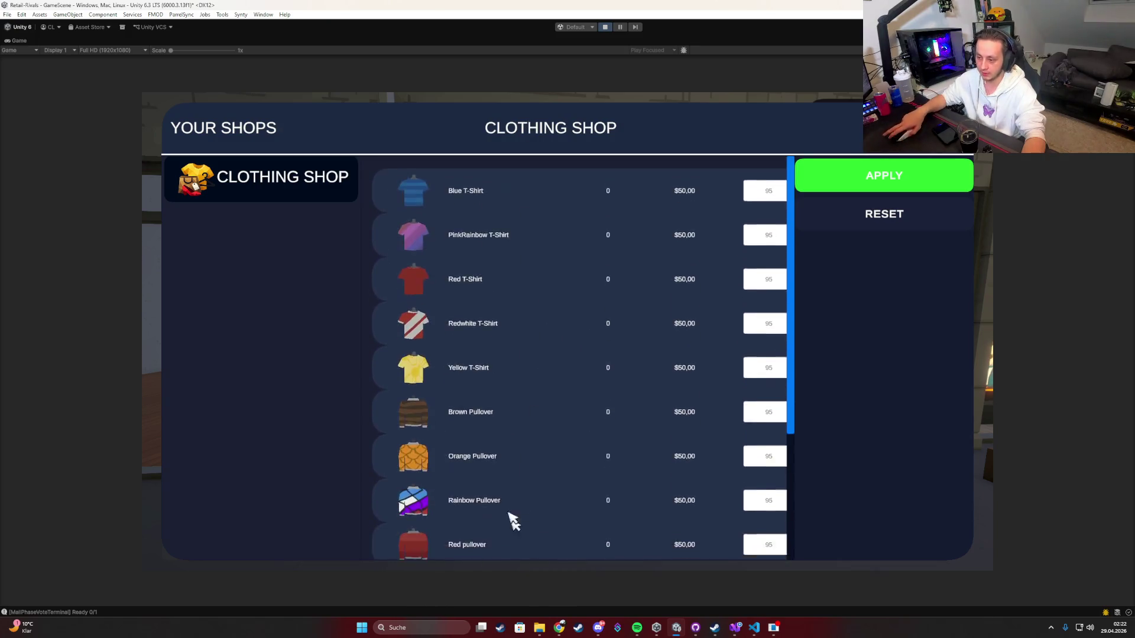
{"action": "double_click", "coordinate": [19, 41]}
{"action": "left_click", "coordinate": [458, 193]}
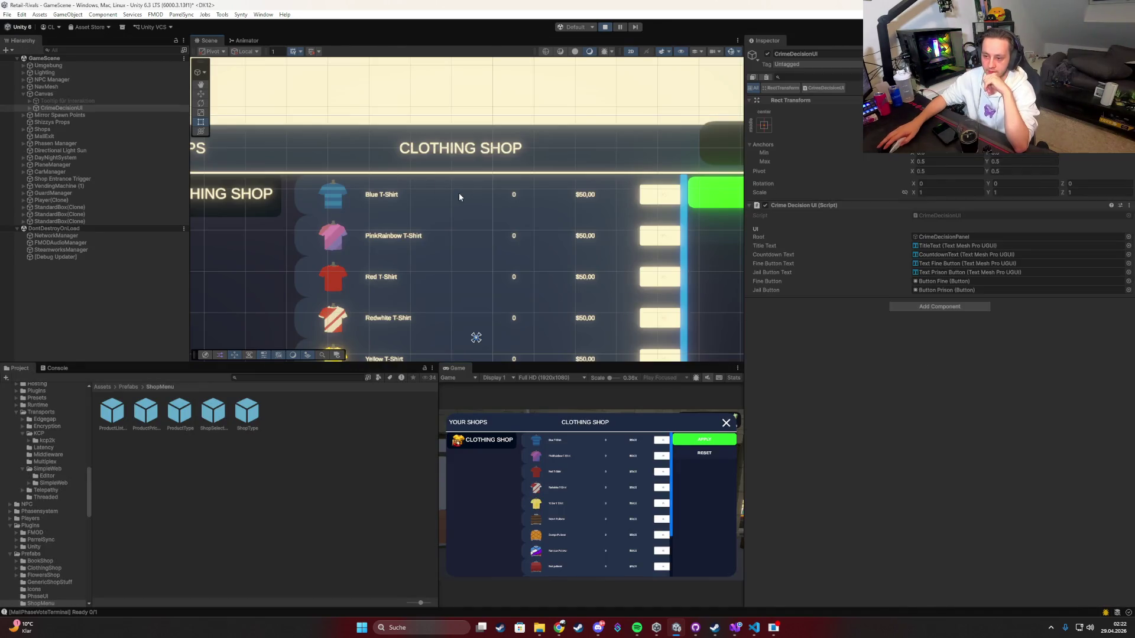
{"action": "left_click", "coordinate": [458, 193]}
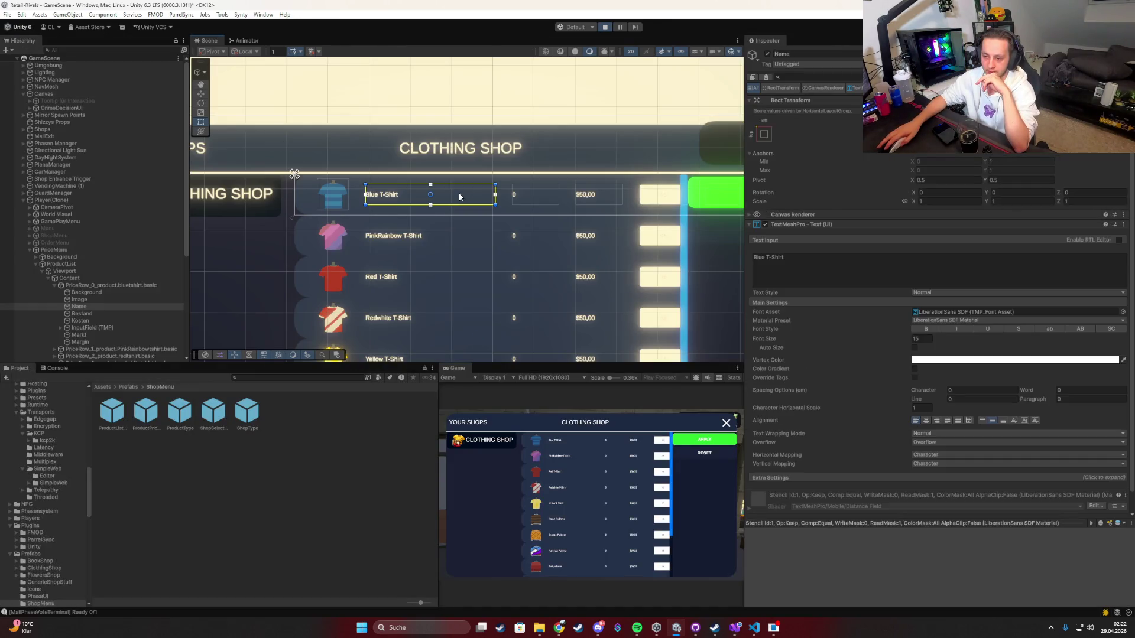
{"action": "left_click", "coordinate": [95, 285]}
{"action": "left_click", "coordinate": [55, 284]}
{"action": "left_click", "coordinate": [69, 278]}
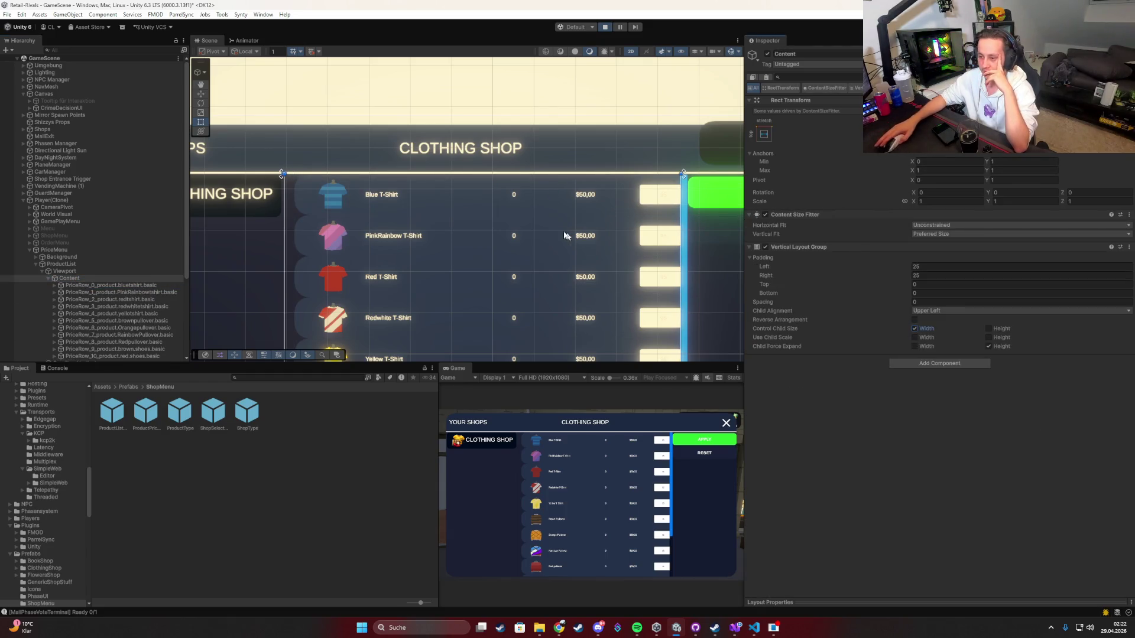
{"action": "left_click", "coordinate": [119, 284]}
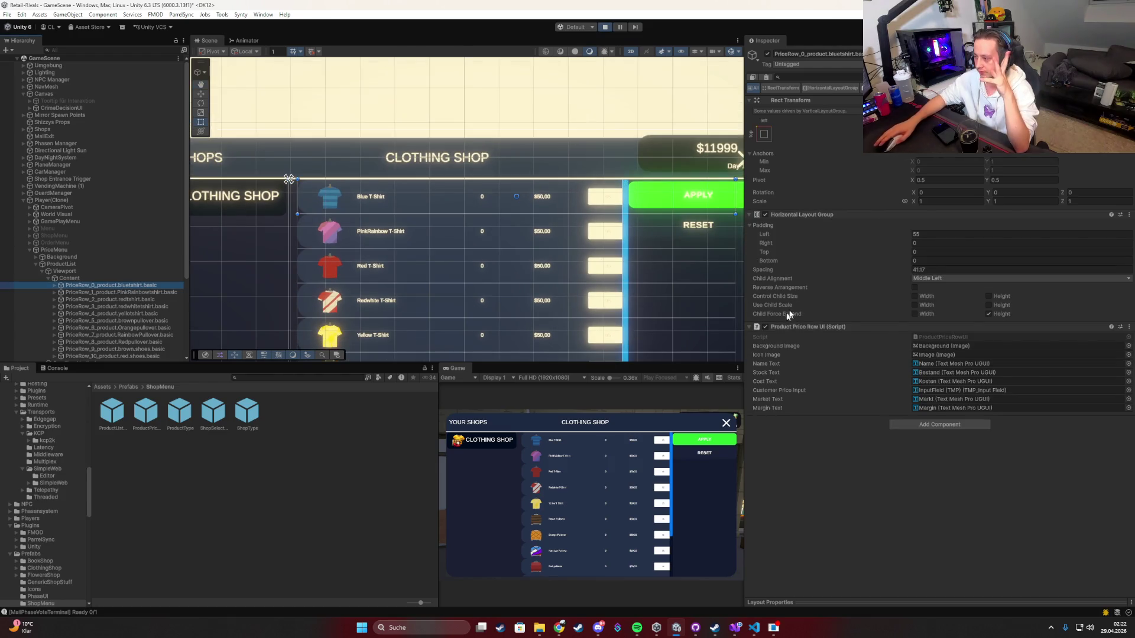
{"action": "left_click", "coordinate": [792, 267]}
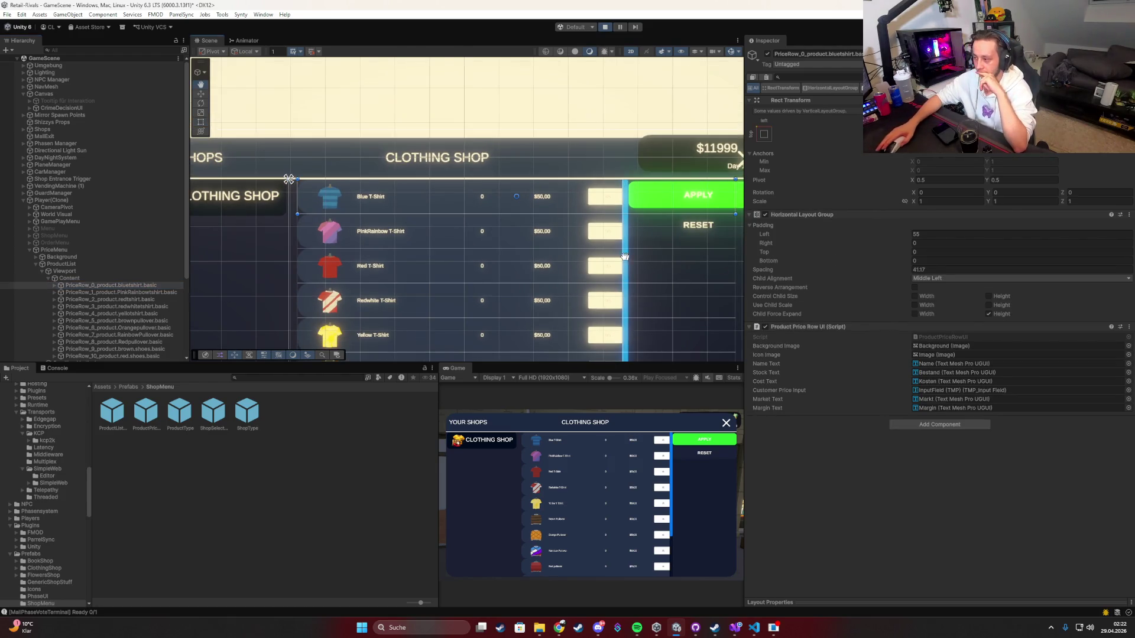
{"action": "left_click", "coordinate": [914, 296]}
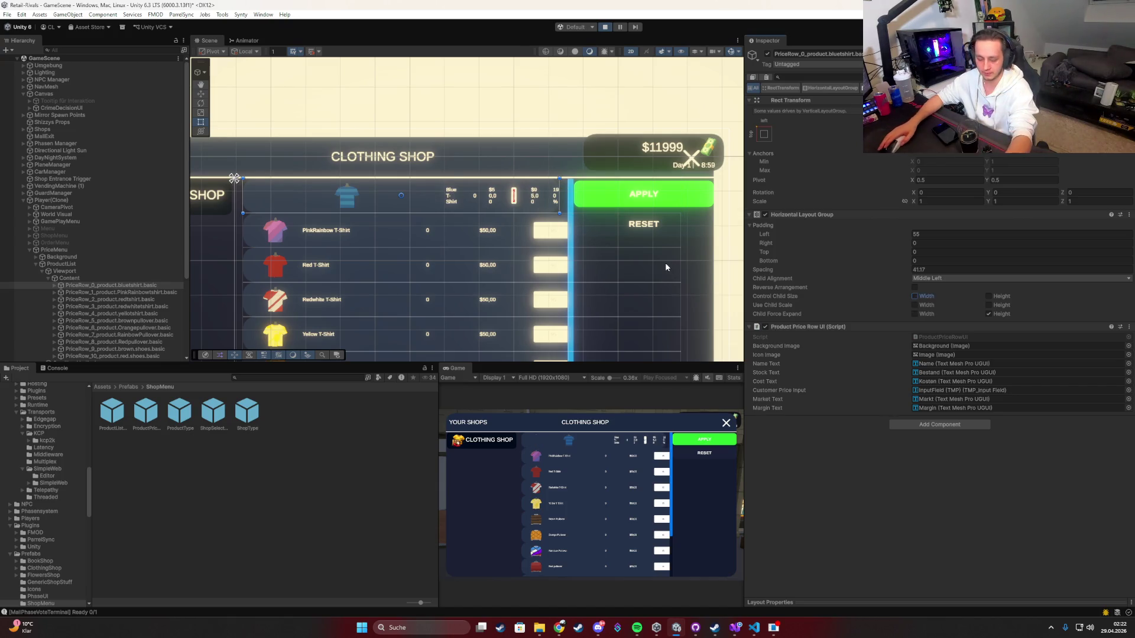
{"action": "left_click", "coordinate": [519, 197]}
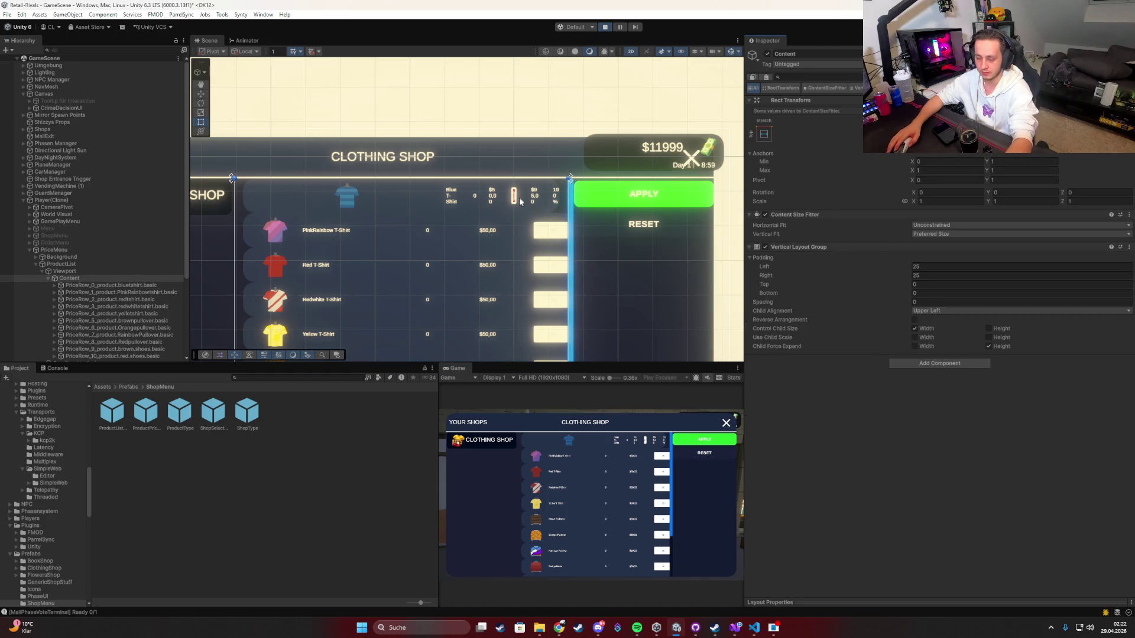
{"action": "left_click", "coordinate": [88, 292]}
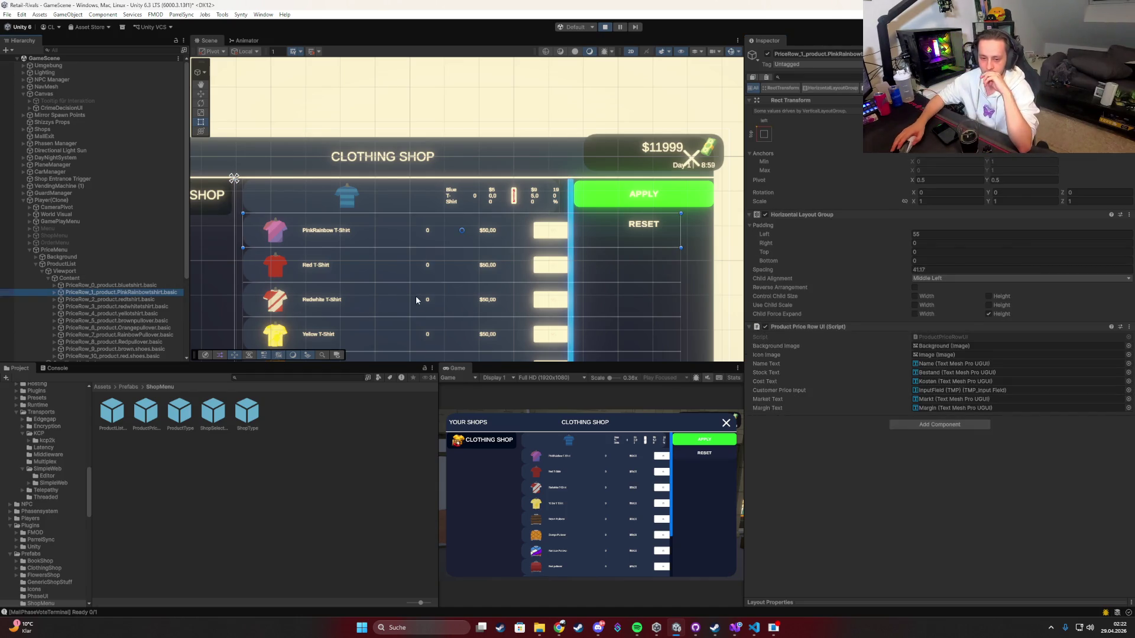
{"action": "left_click_drag", "start_coordinate": [680, 237], "coordinate": [603, 242]}
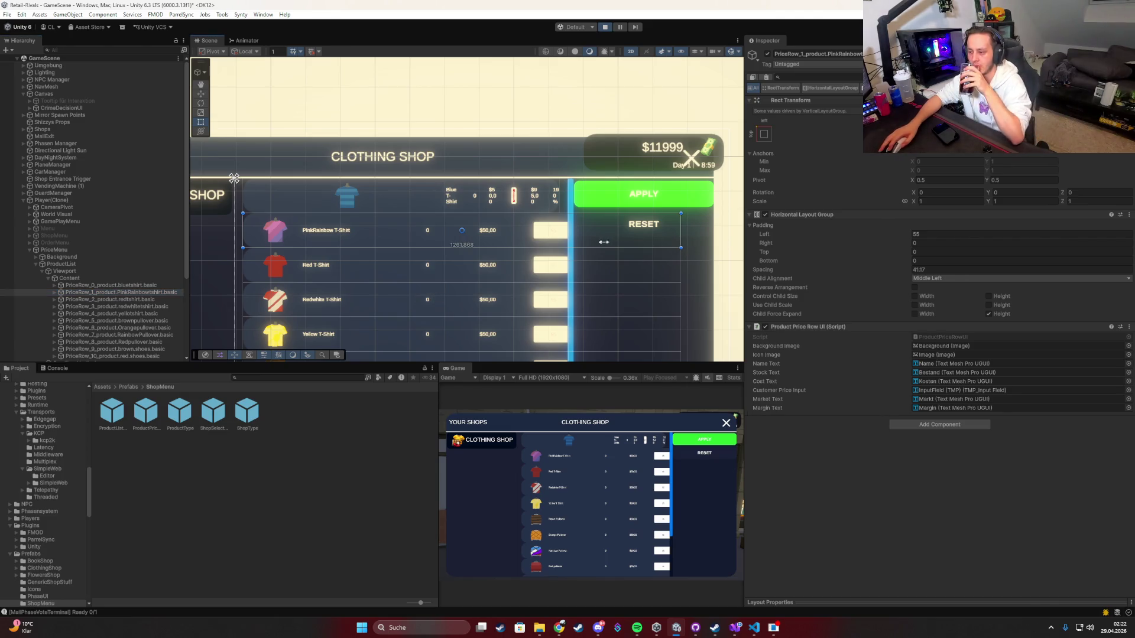
{"action": "left_click", "coordinate": [92, 278]}
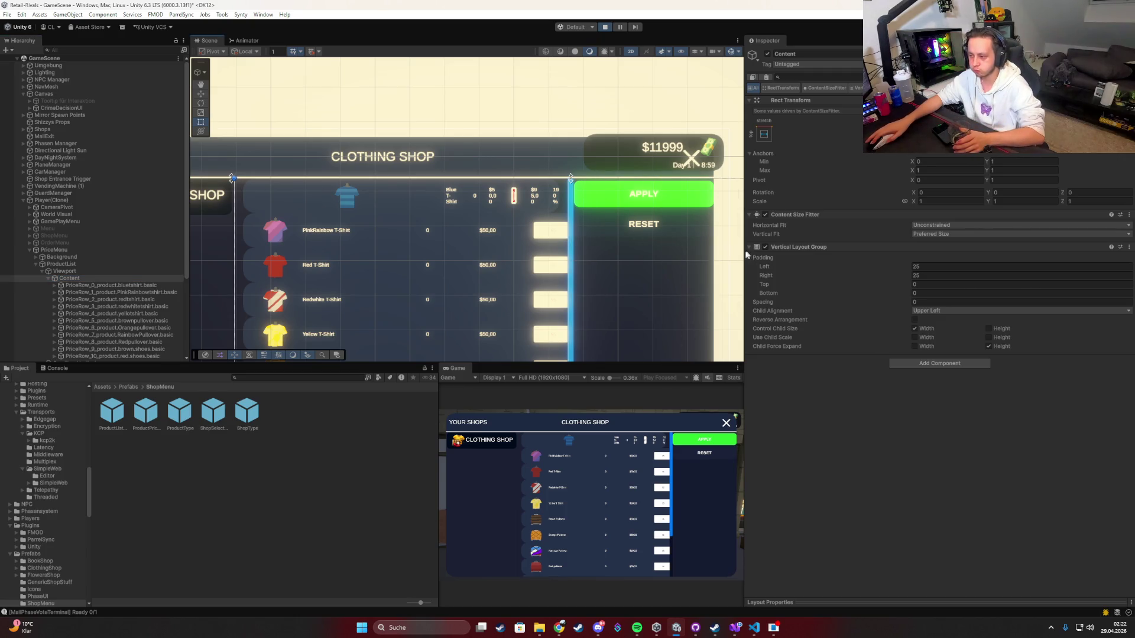
{"action": "mouse_move", "coordinate": [547, 262]}
{"action": "left_mouse_down"}
{"action": "mouse_move", "coordinate": [388, 265]}
{"action": "mouse_move", "coordinate": [565, 263]}
{"action": "mouse_move", "coordinate": [563, 276]}
{"action": "left_mouse_up"}
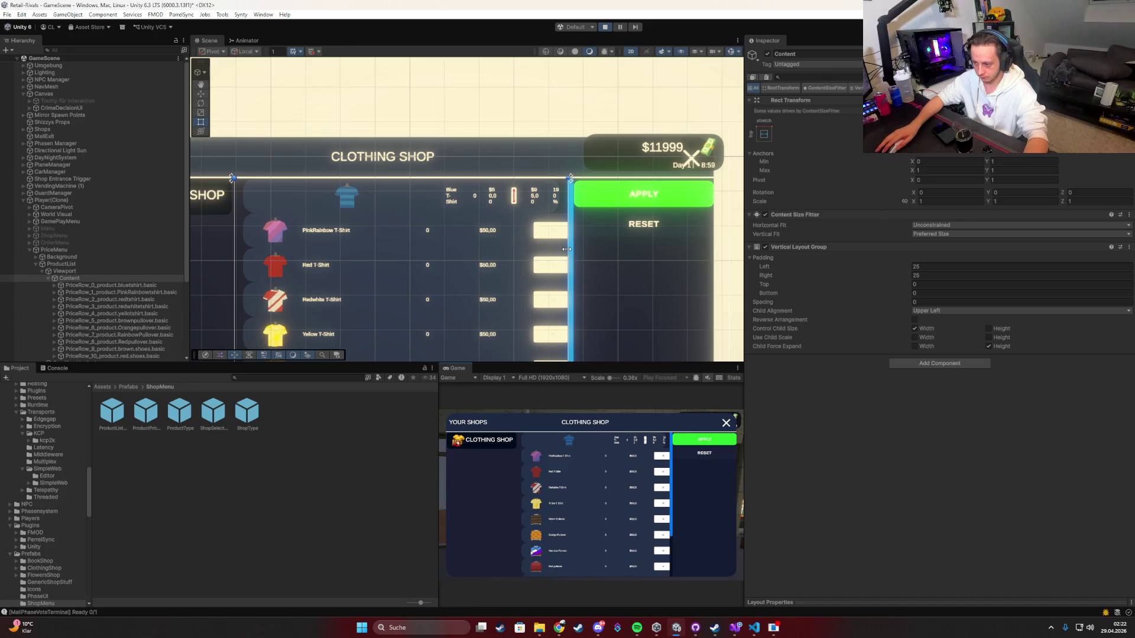
{"action": "left_click", "coordinate": [128, 286]}
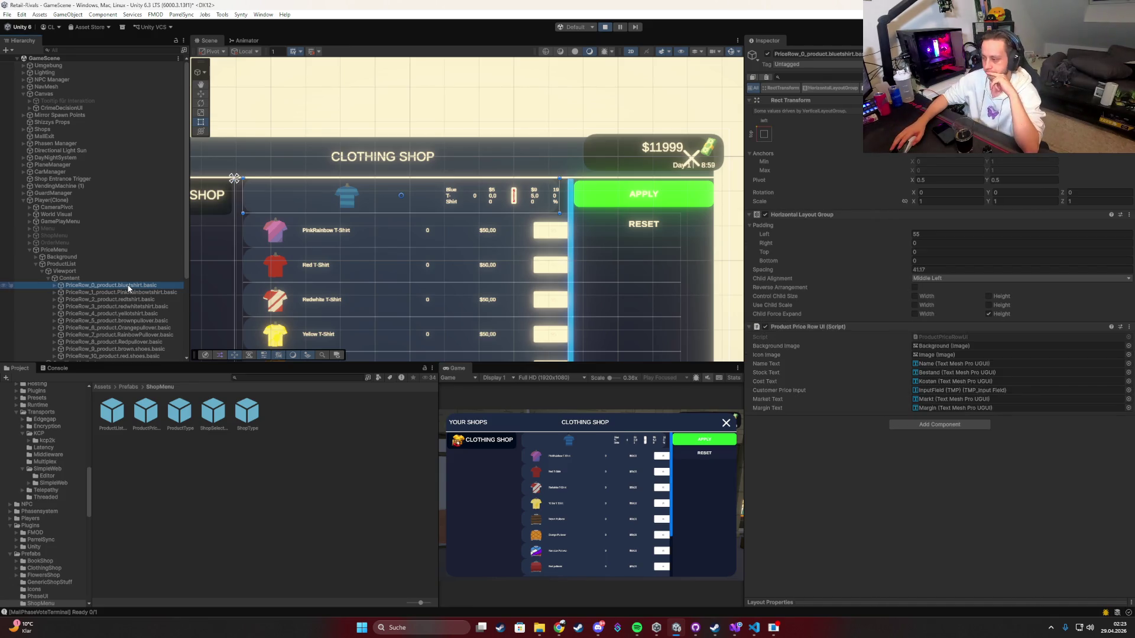
{"action": "mouse_move", "coordinate": [753, 633]}
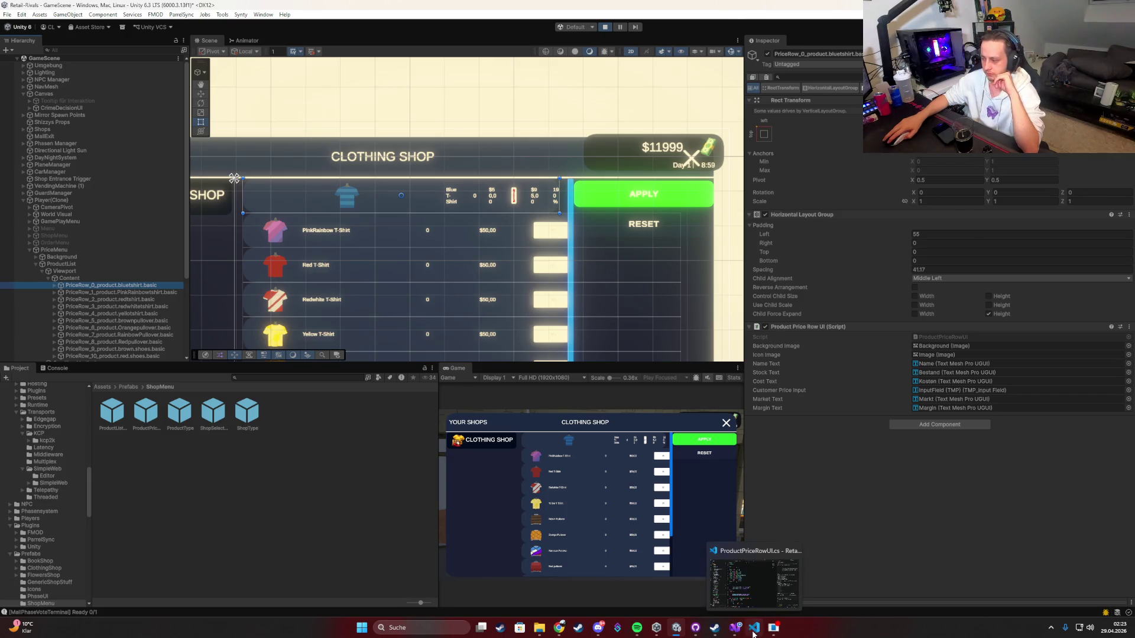
Step: Start a German prompt saying instantiated product items are too wide despite the Vertical List parent
{"action": "left_click", "coordinate": [753, 631]}
{"action": "type", "text": "P"}
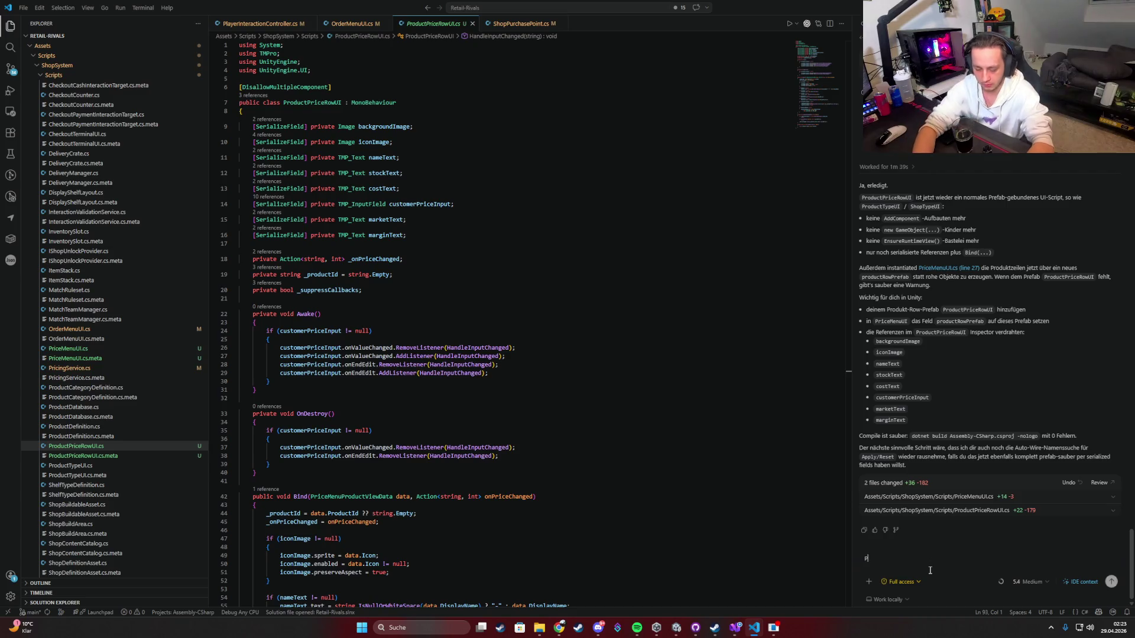
{"action": "type", "text": "rüfe das Problem"}
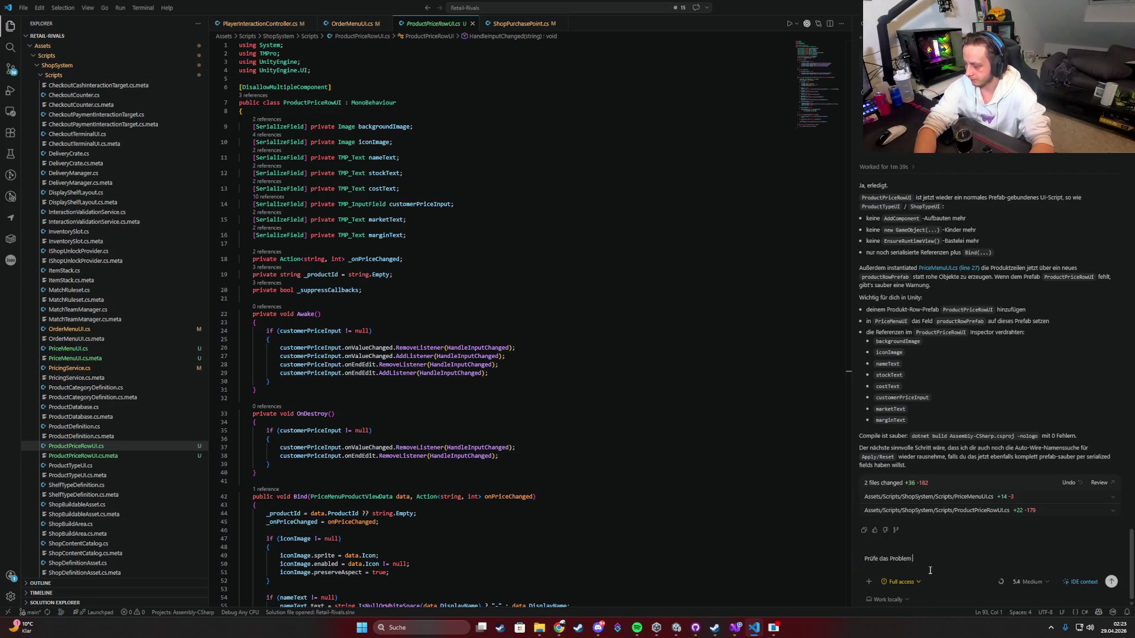
{"action": "type", "text": ": Die"}
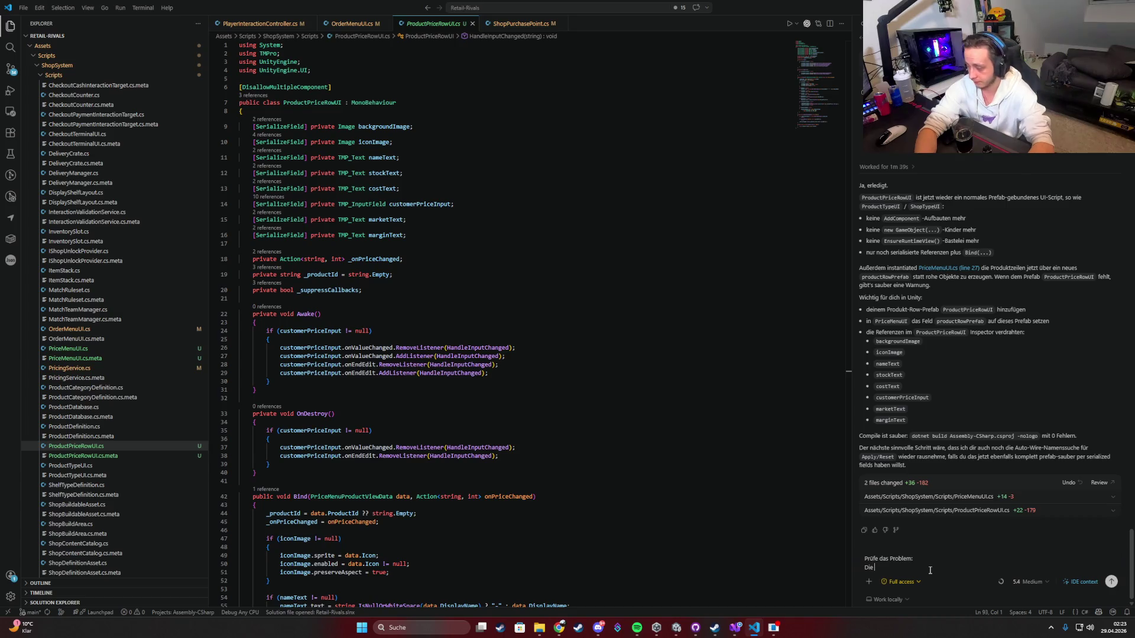
{"action": "type", "text": " Instantiated P"}
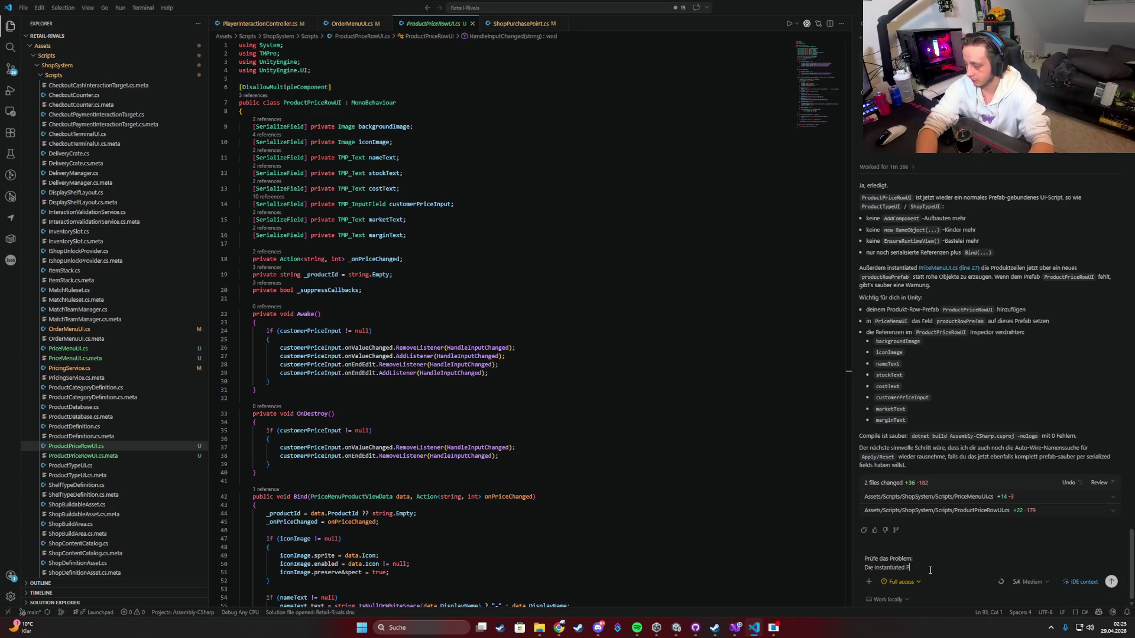
{"action": "type", "text": "roduct Items gehen einfach"}
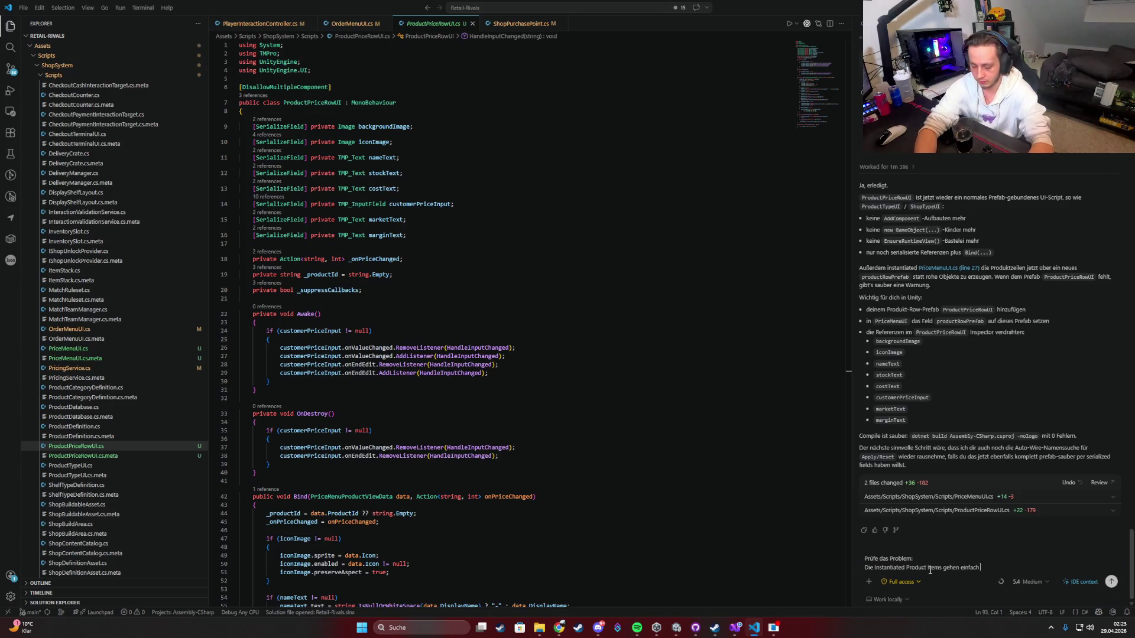
{"action": "key", "text": "ctrl+BackSpace"}
{"action": "key", "text": "ctrl+BackSpace"}
{"action": "type", "text": "sind i"}
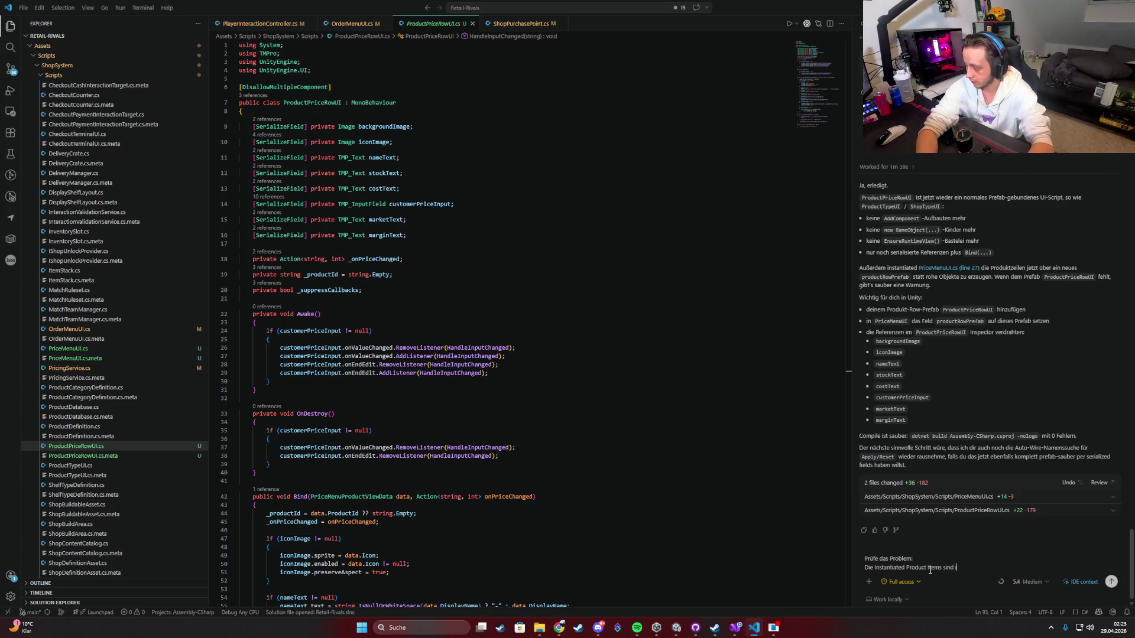
{"action": "type", "text": "n der Width z"}
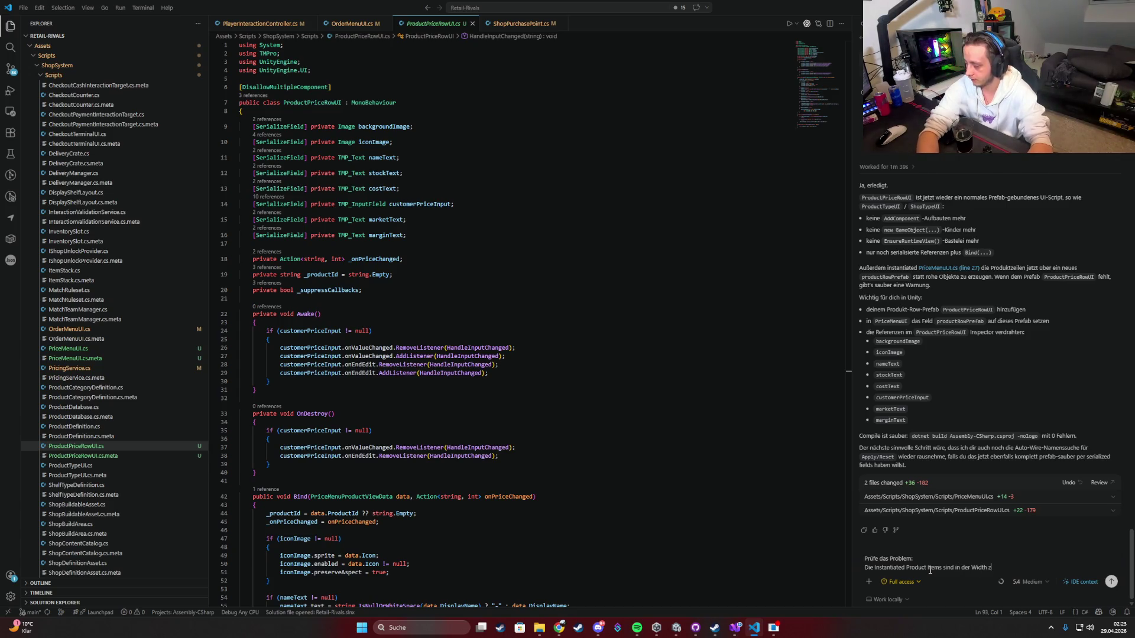
{"action": "type", "text": "u groß obwohl das O"}
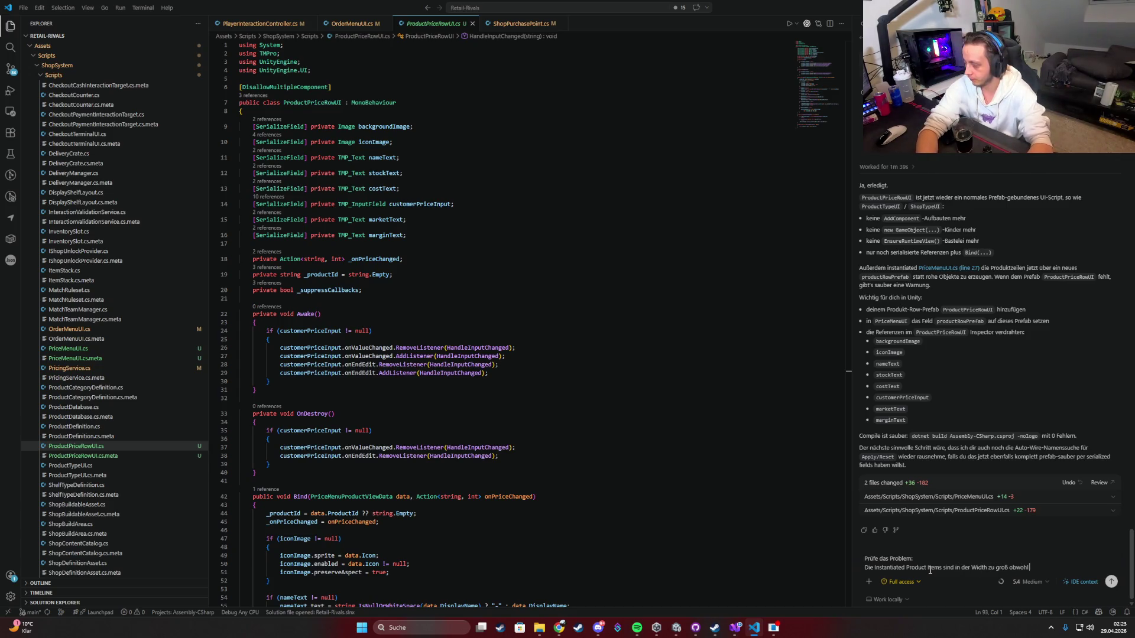
{"action": "key", "text": "BackSpace"}
{"action": "key", "text": "BackSpace"}
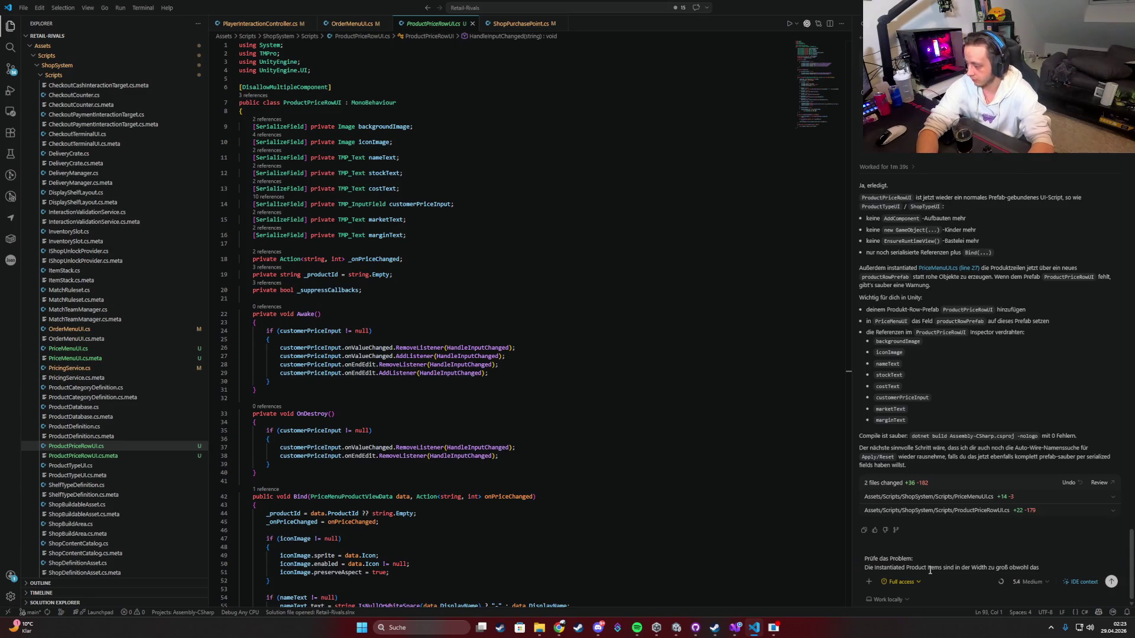
{"action": "type", "text": "Parent Objekt eine Ver"}
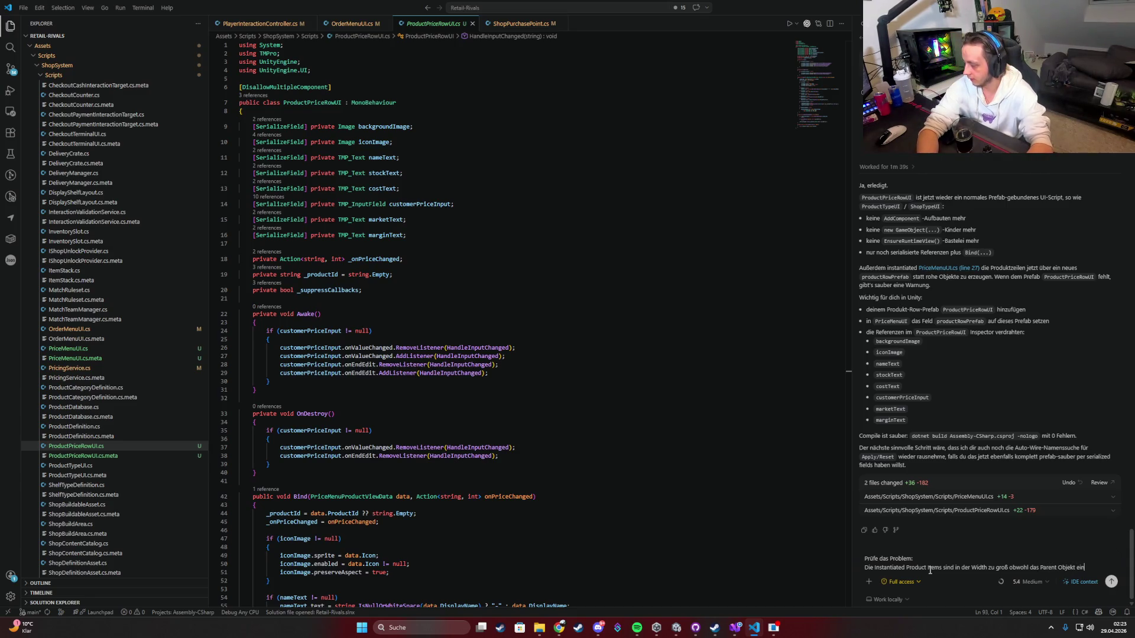
{"action": "type", "text": "tical"}
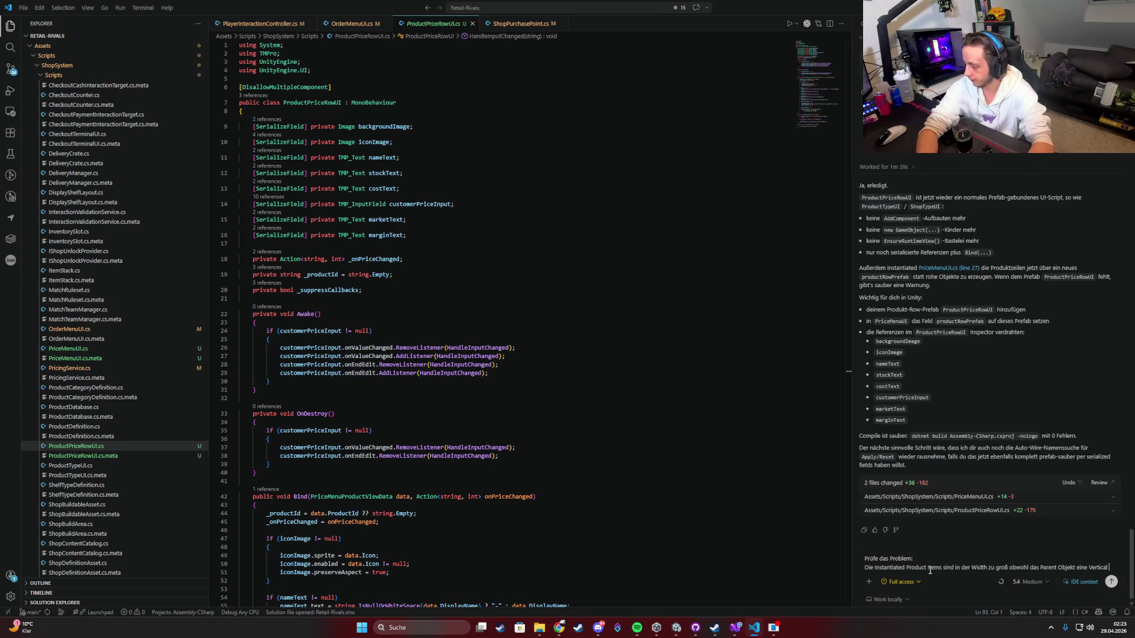
{"action": "type", "text": " list hat und die With"}
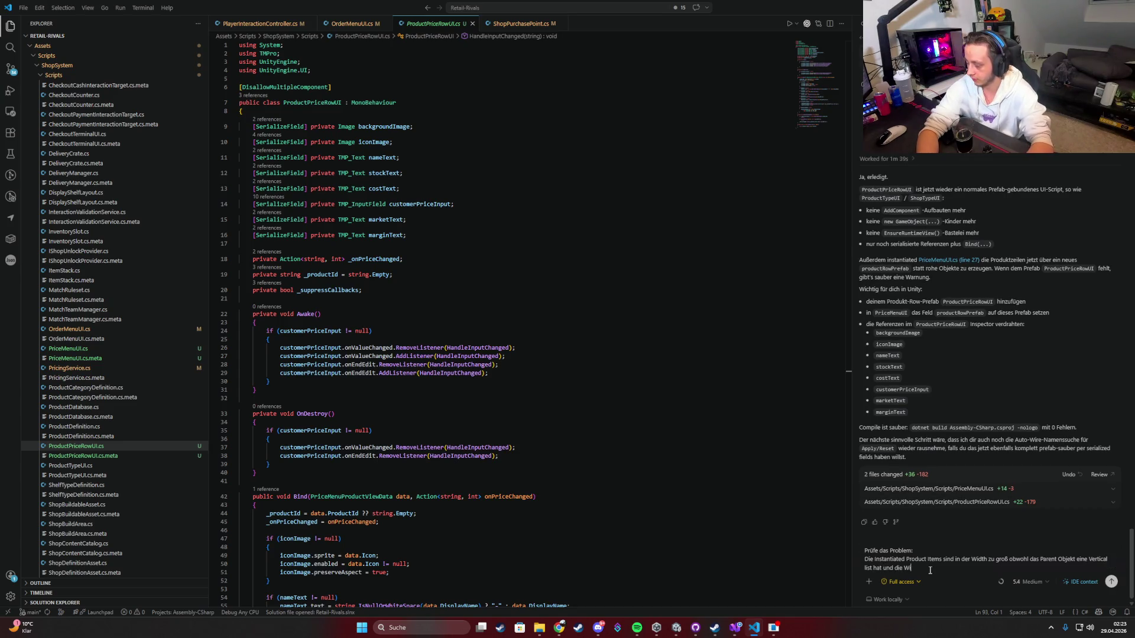
Step: Finish the prompt asking to refresh the vertical layout, send it, and return to Unity
{"action": "key", "text": "BackSpace"}
{"action": "type", "text": "dth be"}
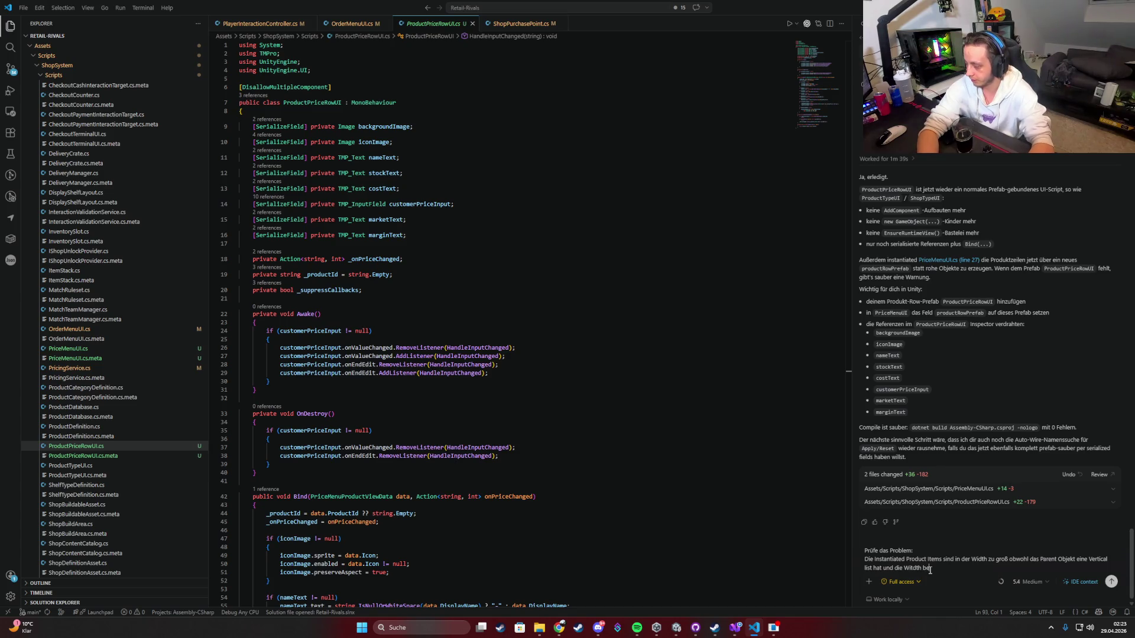
{"action": "type", "text": "influsst"}
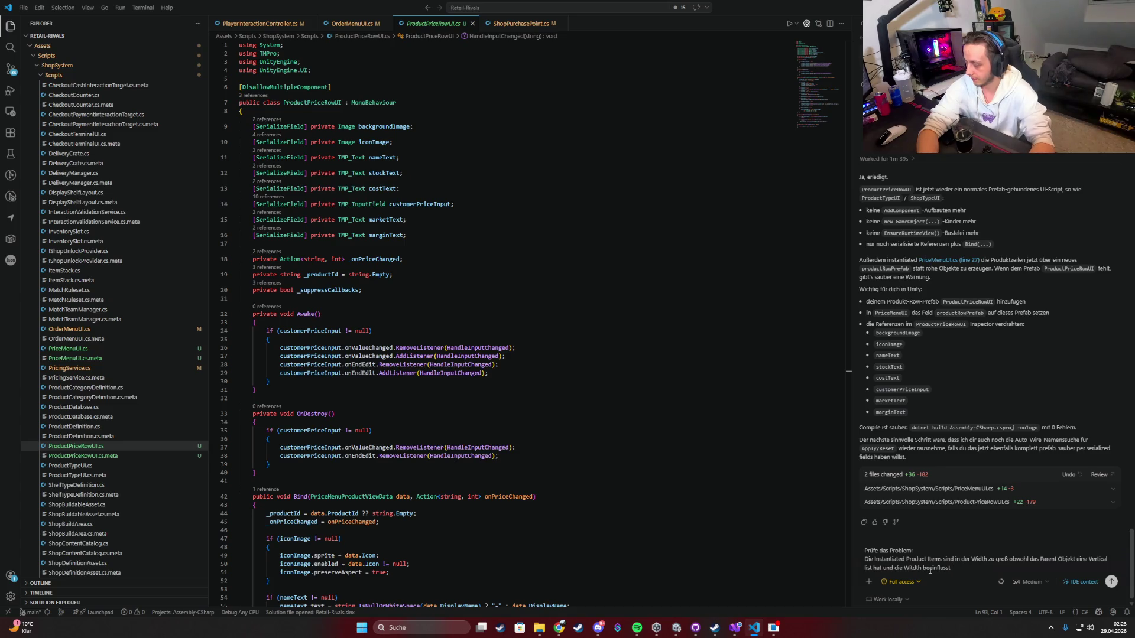
{"action": "type", "text": "., aber die Instant"}
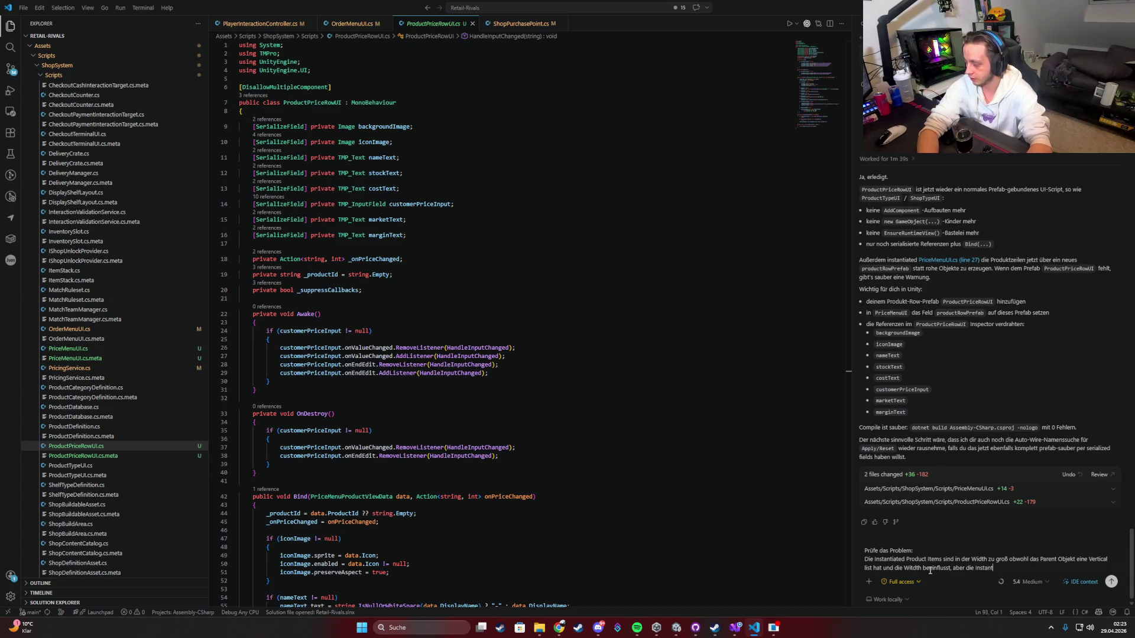
{"action": "type", "text": "ia"}
{"action": "type", "text": "teten O"}
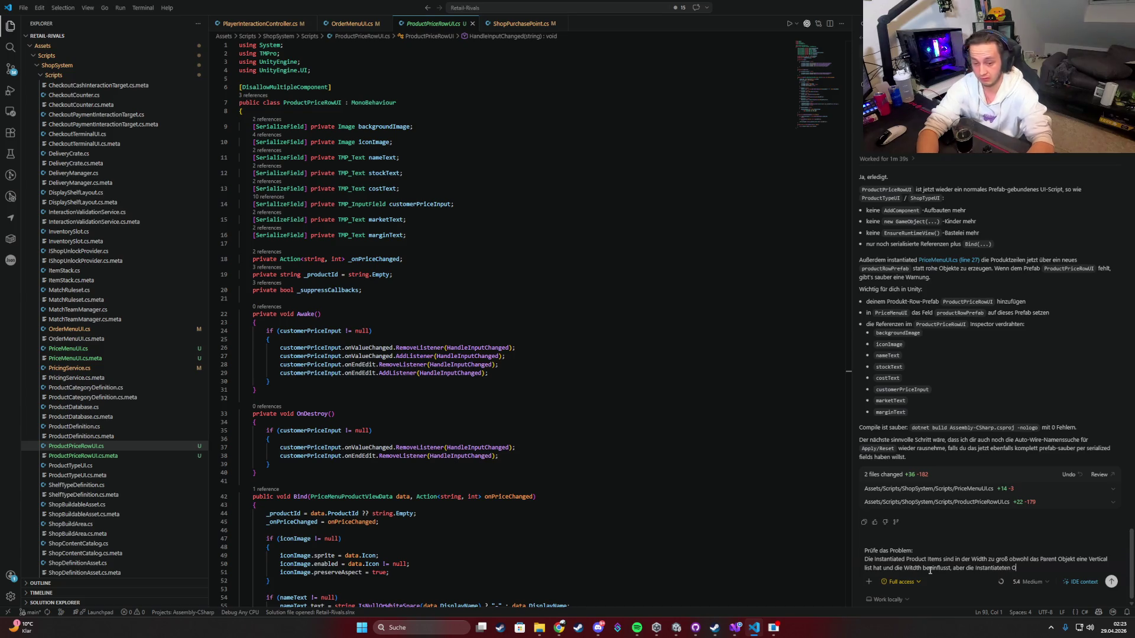
{"action": "type", "text": "bjekte ignorie"}
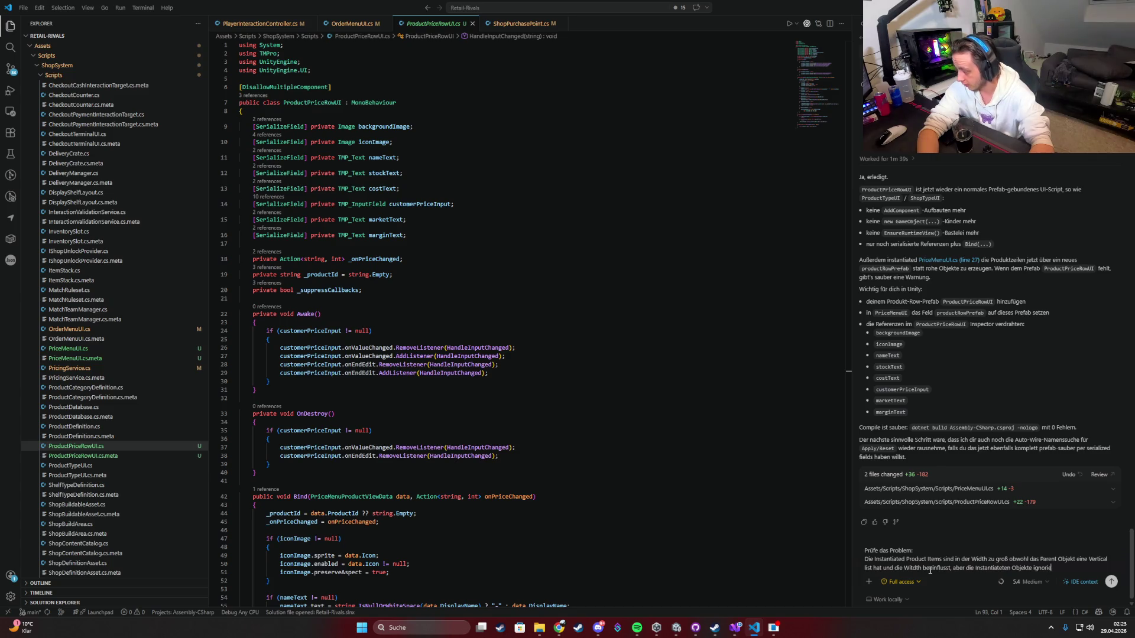
{"action": "type", "text": "ren das"}
{"action": "type", "text": ". Denke"}
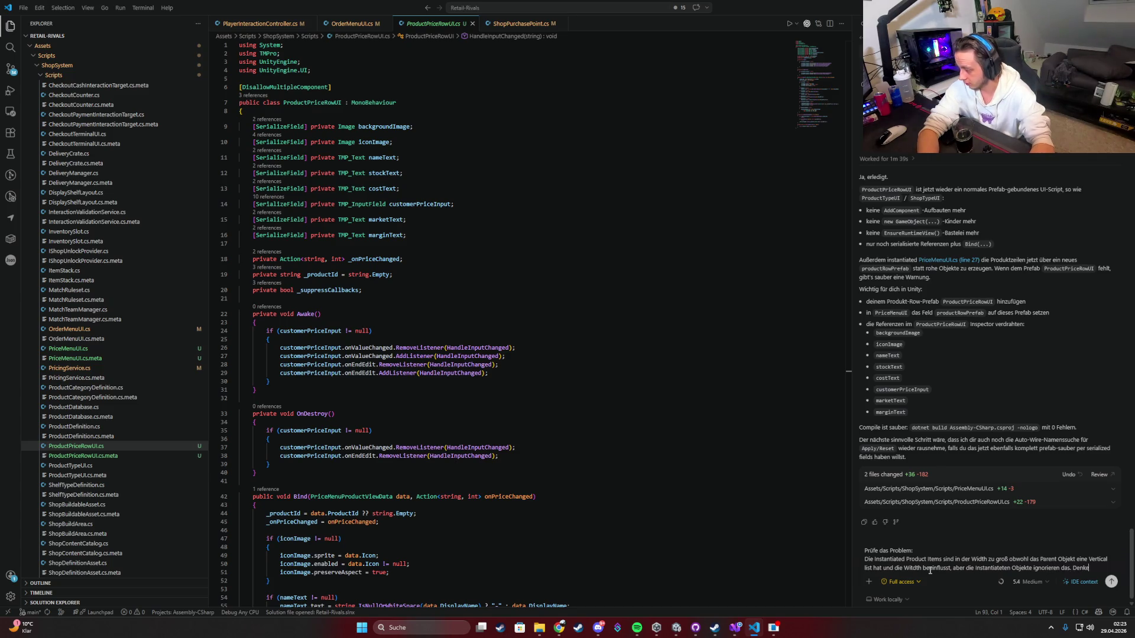
{"action": "type", "text": " malirgendwi"}
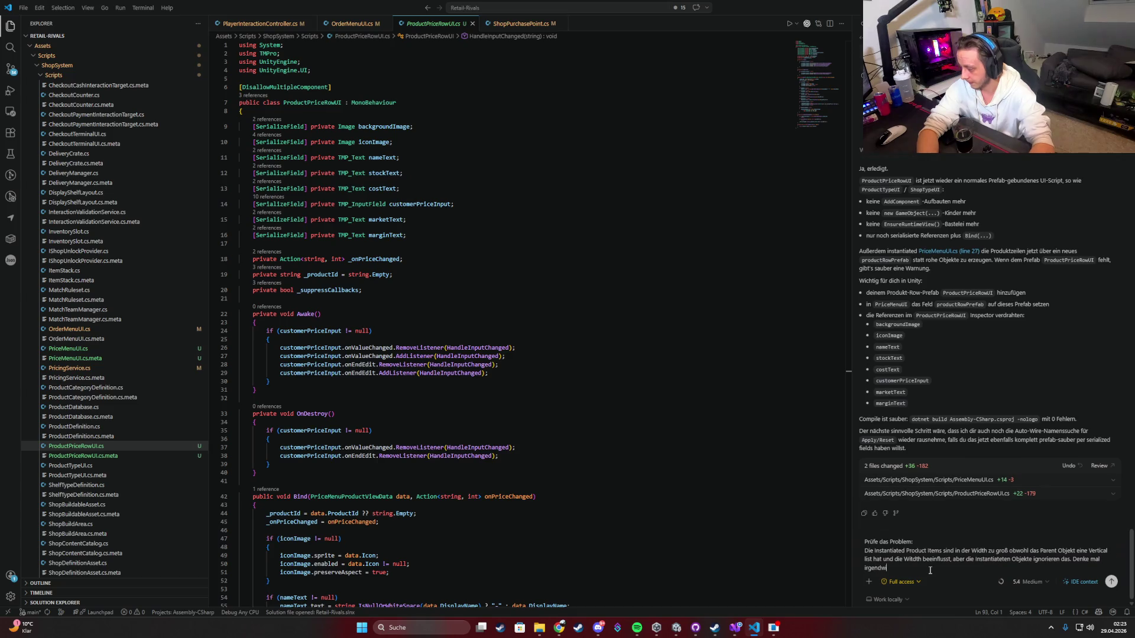
{"action": "type", "text": " die Vertical "}
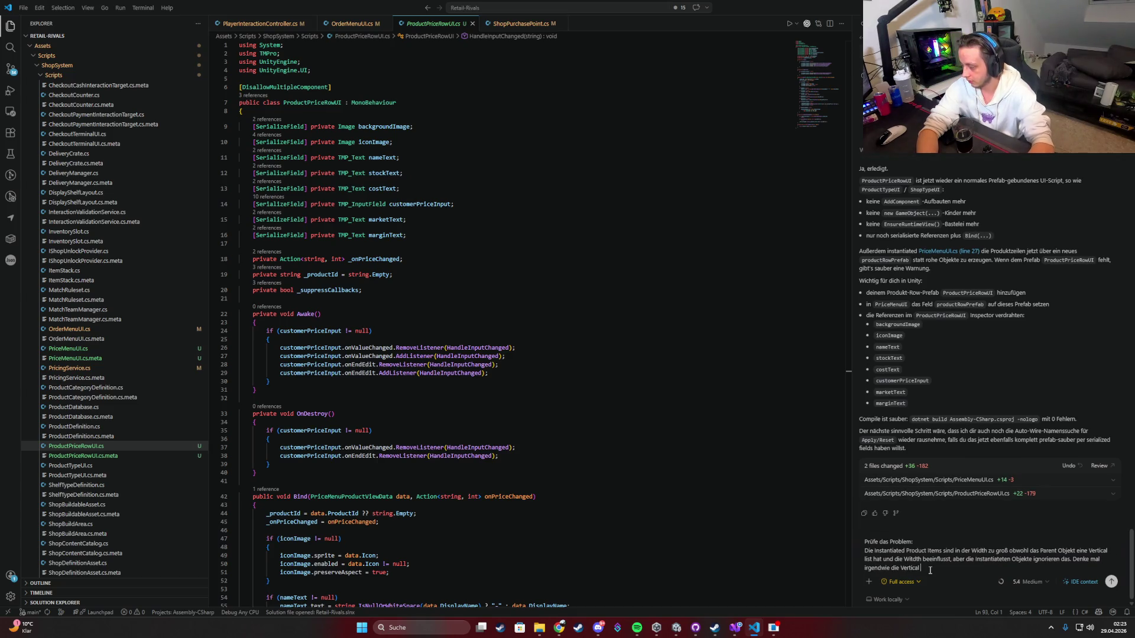
{"action": "type", "text": "Listrefre"}
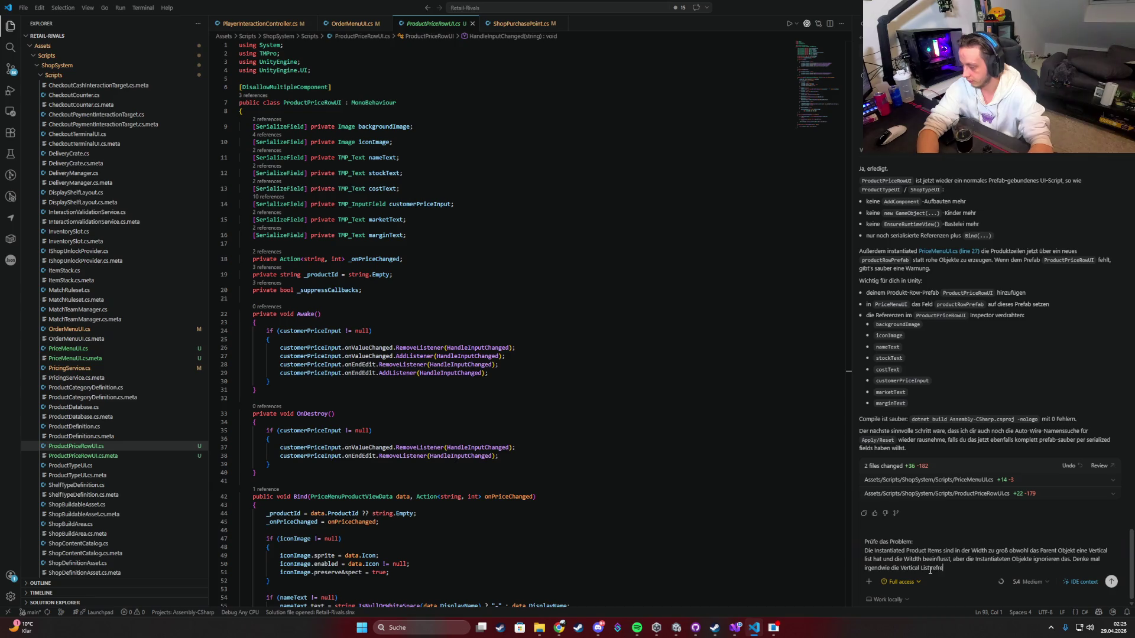
{"action": "type", "text": "hn o"}
{"action": "key", "text": "BackSpace"}
{"action": "key", "text": "BackSpace"}
{"action": "key", "text": "BackSpace"}
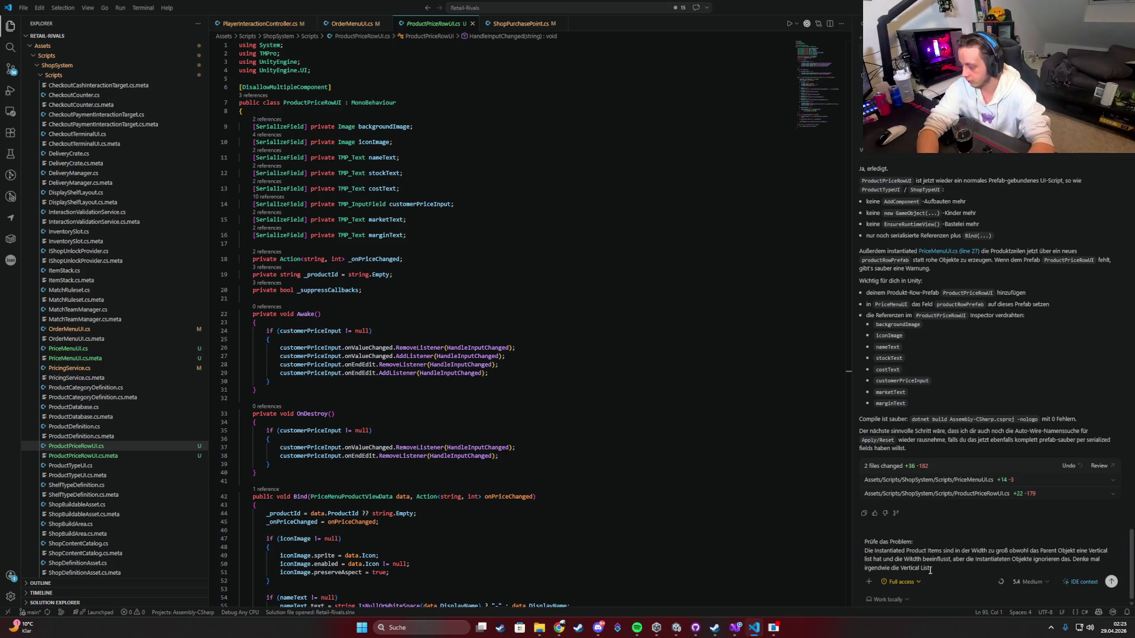
{"action": "type", "text": "freshen oder so?"}
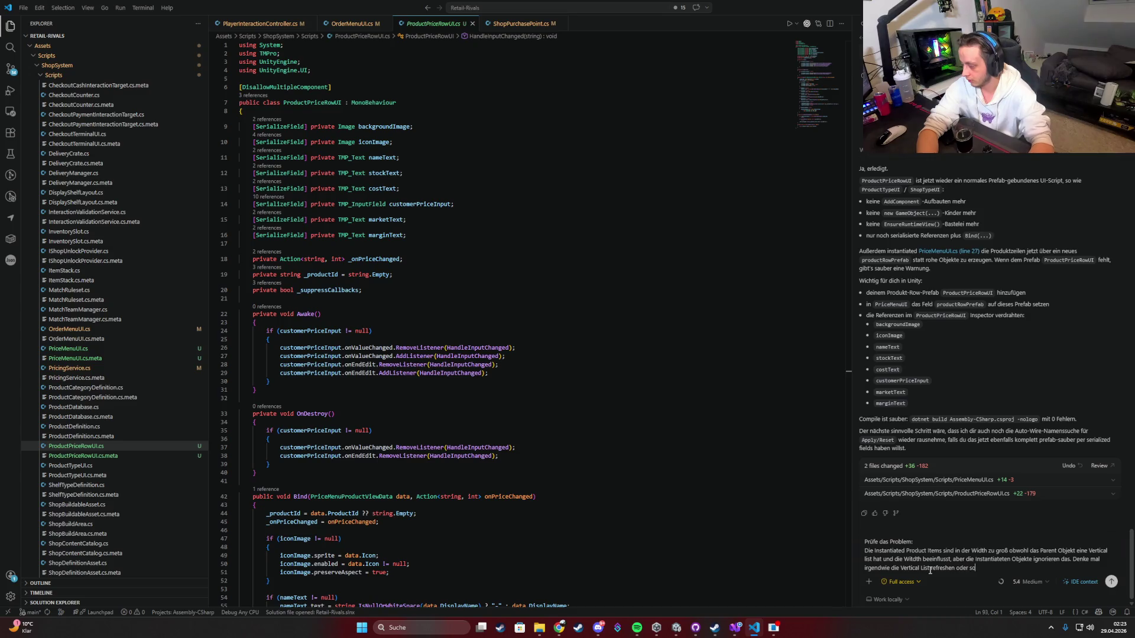
{"action": "key", "text": "Return"}
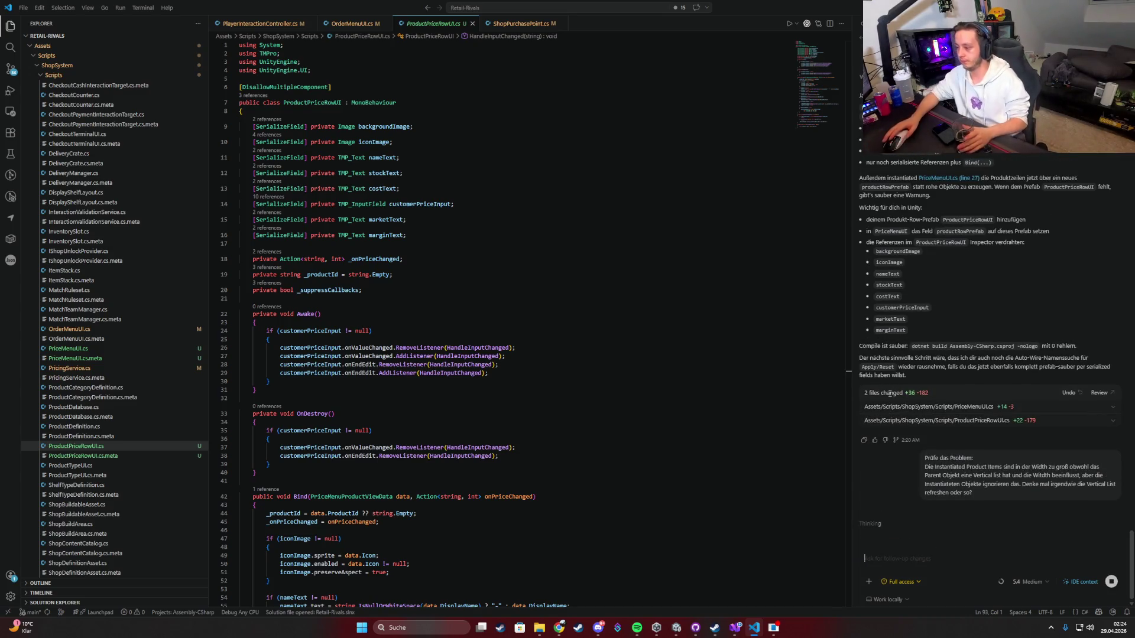
{"action": "left_click", "coordinate": [673, 630]}
Step: Stop Play mode, refocus the Unity editor, then switch to the code editor's assistant chat
{"action": "left_click", "coordinate": [604, 27]}
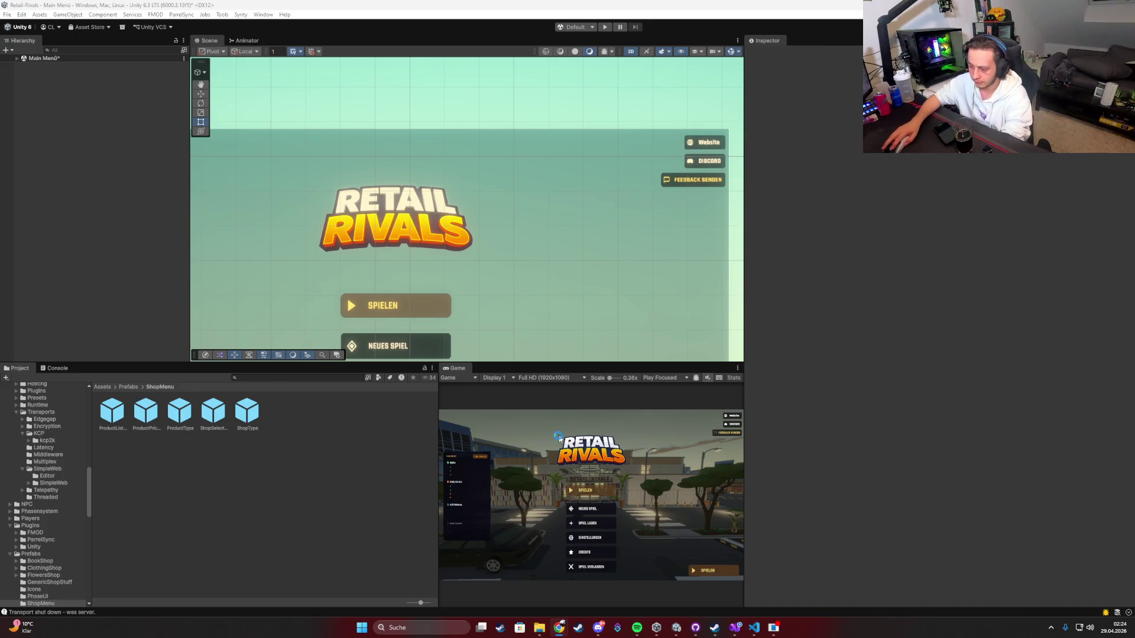
{"action": "left_click", "coordinate": [230, 457]}
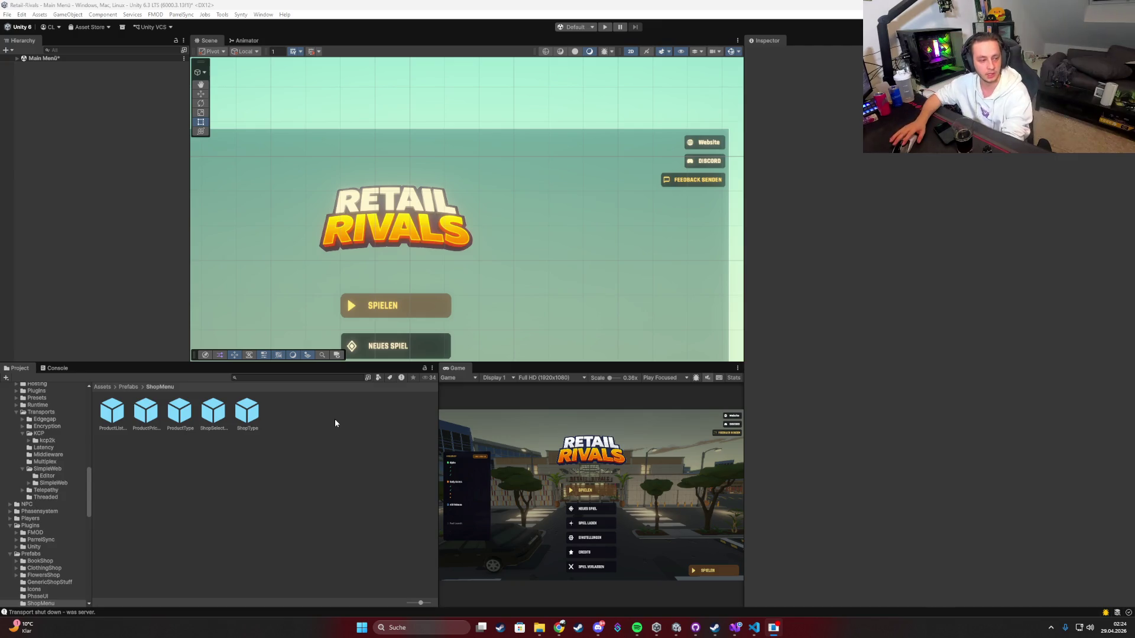
{"action": "left_click", "coordinate": [676, 627]}
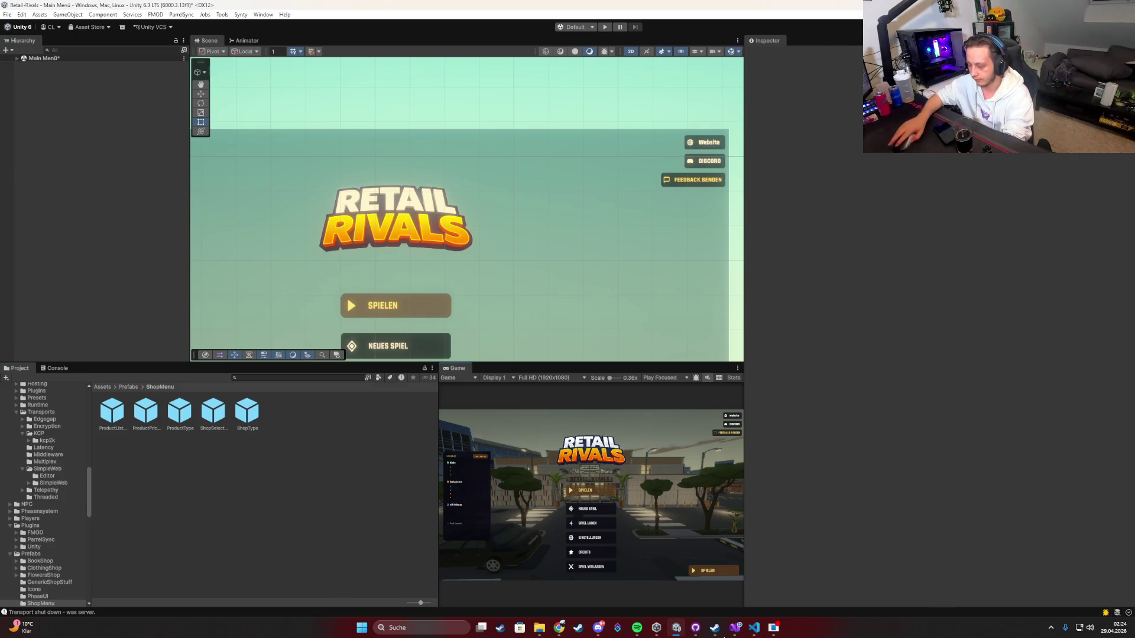
{"action": "left_click", "coordinate": [754, 627]}
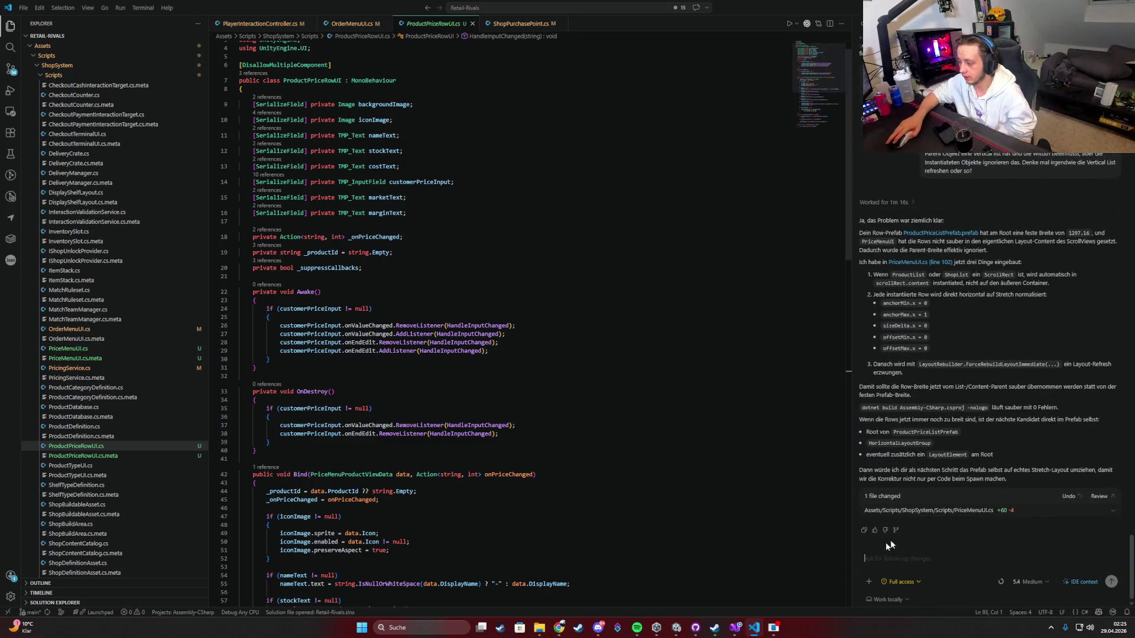
Step: After reading the assistant's PriceMenuUI.cs row-width fix, return to Unity to recompile
{"action": "key", "text": "alt+Tab"}
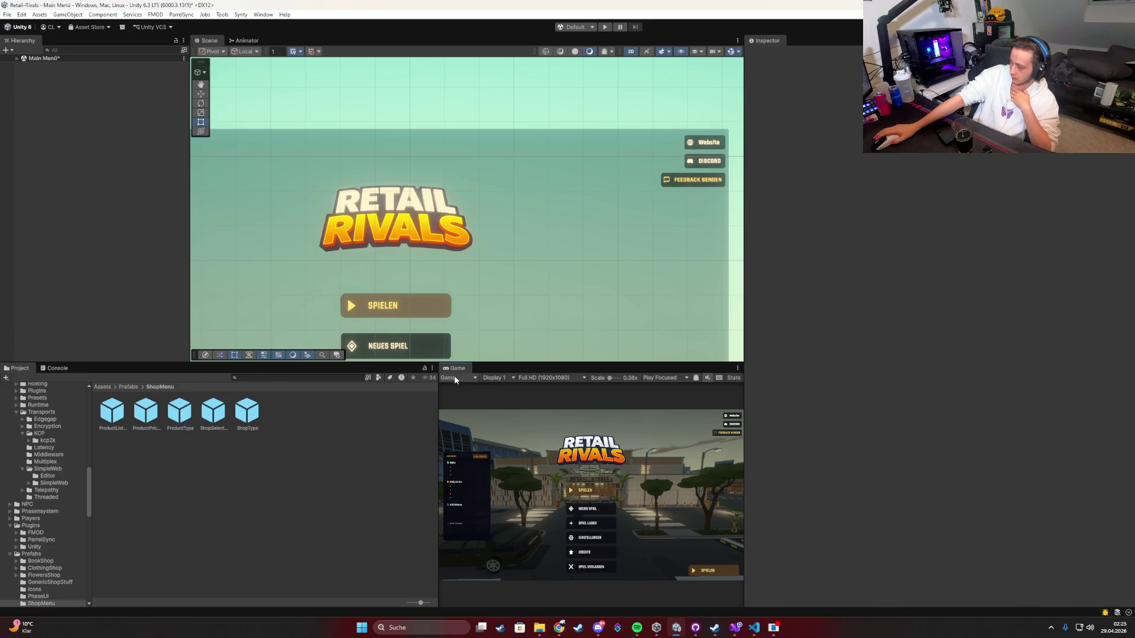
Step: In the maximized Game view, play the match and open the Clothing Shop price list
{"action": "key", "text": "shift+space"}
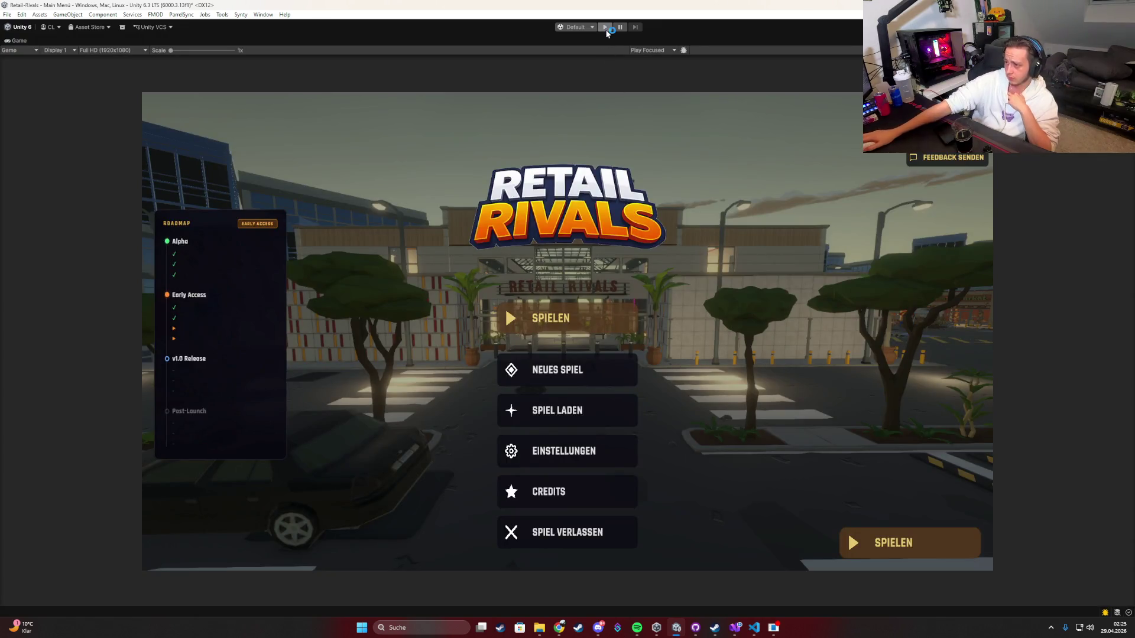
{"action": "left_click", "coordinate": [605, 30]}
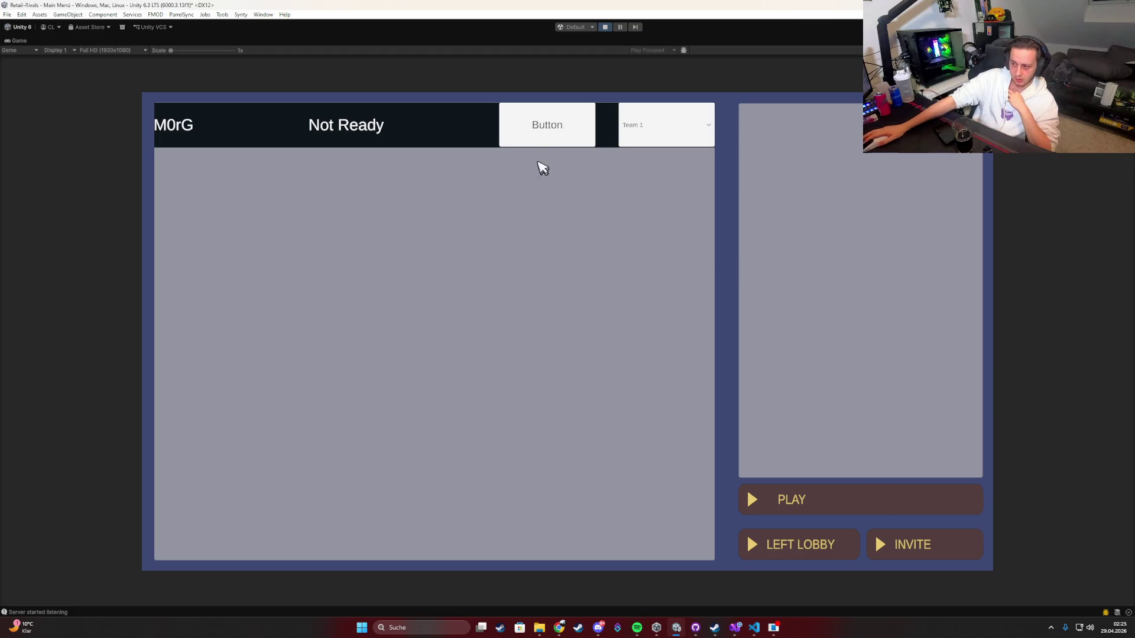
{"action": "left_click", "coordinate": [537, 139]}
{"action": "left_click", "coordinate": [804, 502]}
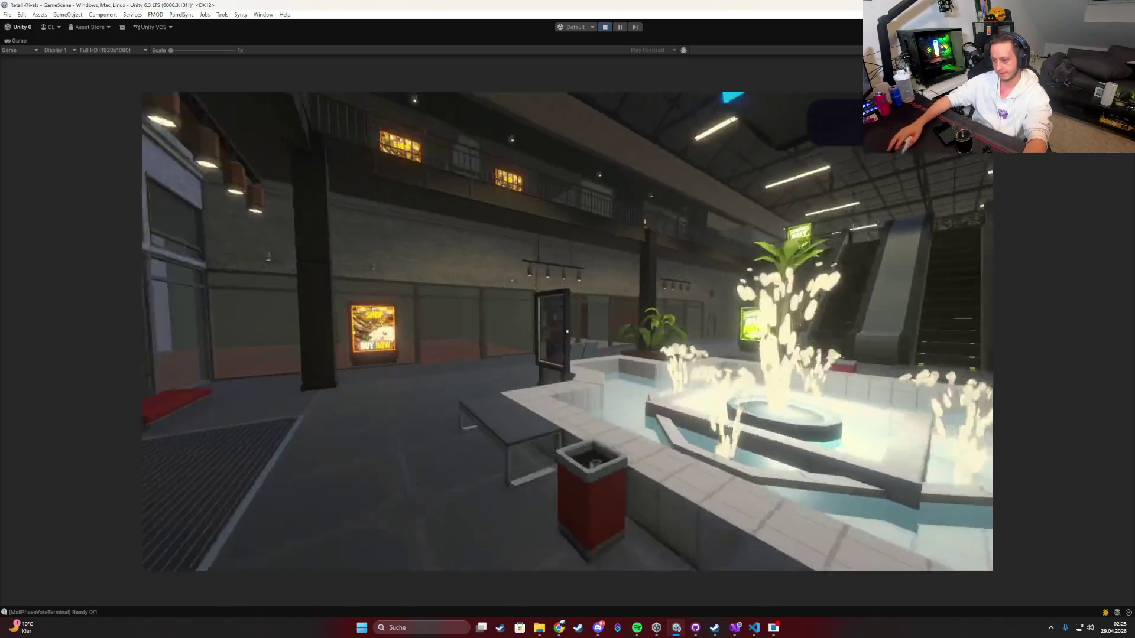
{"action": "key", "text": "e"}
{"action": "key", "text": "Escape"}
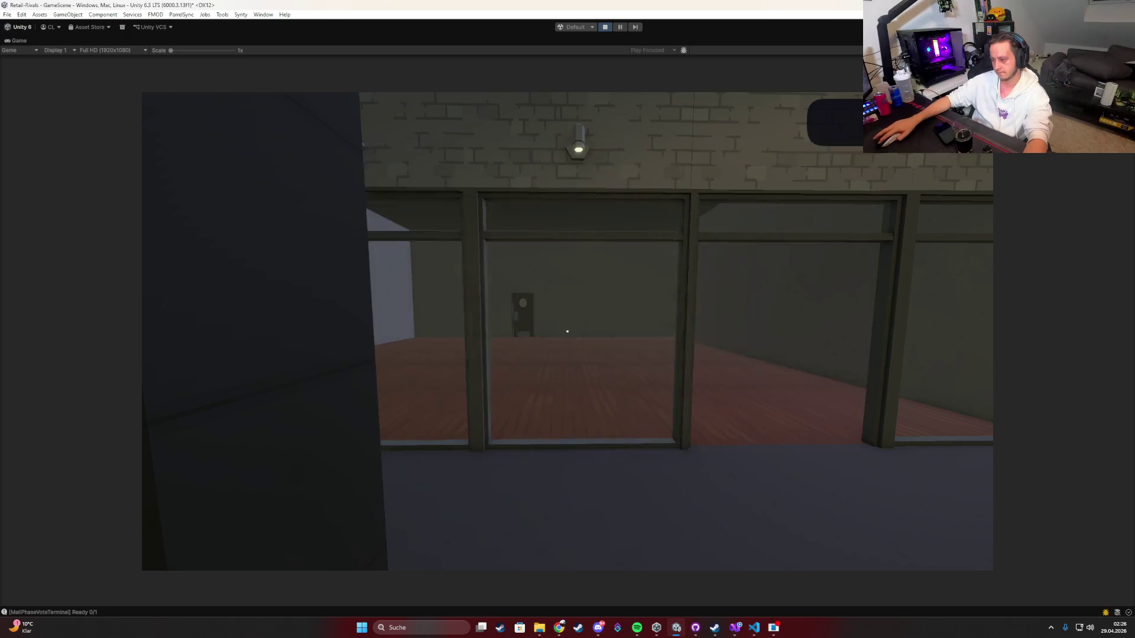
{"action": "key", "text": "Tab"}
{"action": "left_click", "coordinate": [760, 245]}
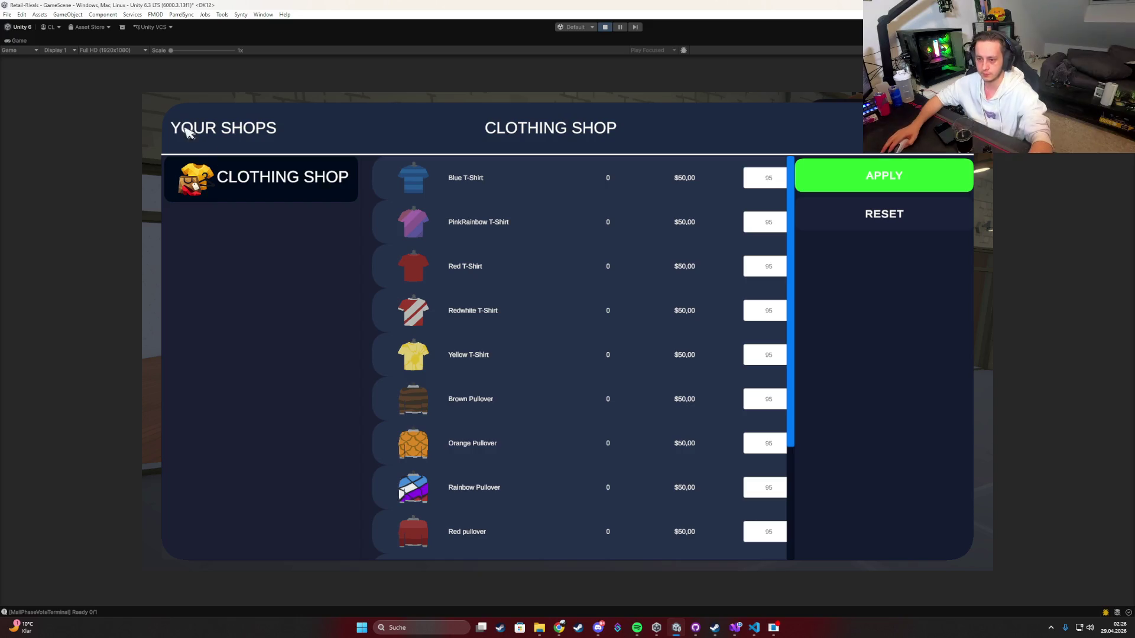
Step: Snip the price menu and paste the screenshot into the Codex chat
{"action": "key", "text": "super+shift+s"}
{"action": "left_click_drag", "start_coordinate": [156, 98], "coordinate": [970, 565]}
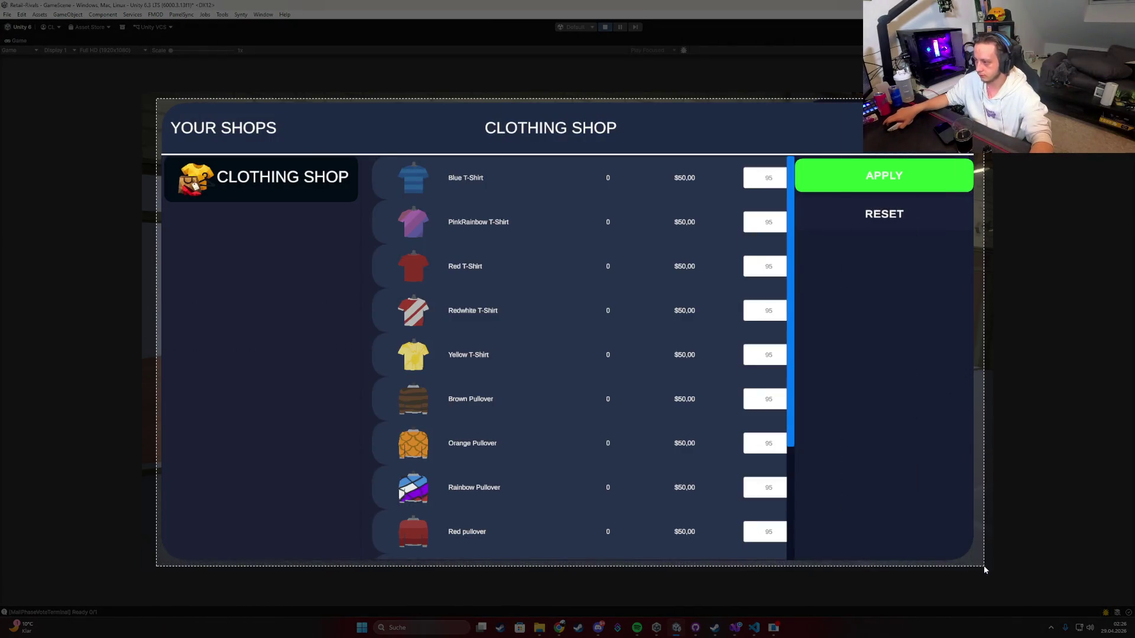
{"action": "left_click", "coordinate": [753, 628]}
{"action": "key", "text": "super"}
{"action": "key", "text": "Escape"}
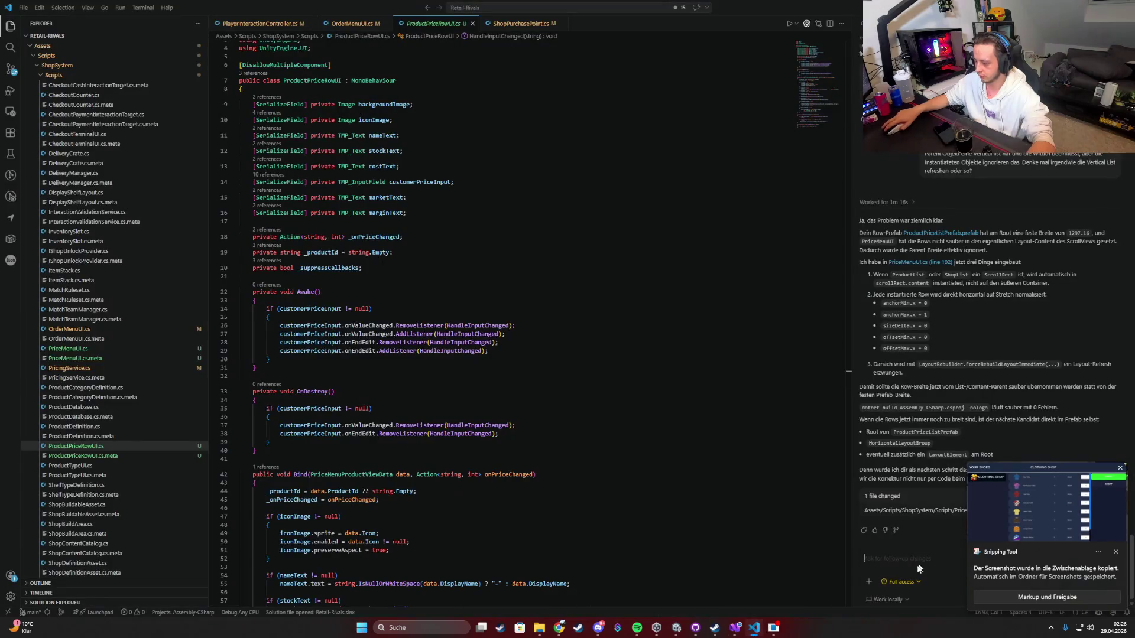
{"action": "key", "text": "ctrl+v"}
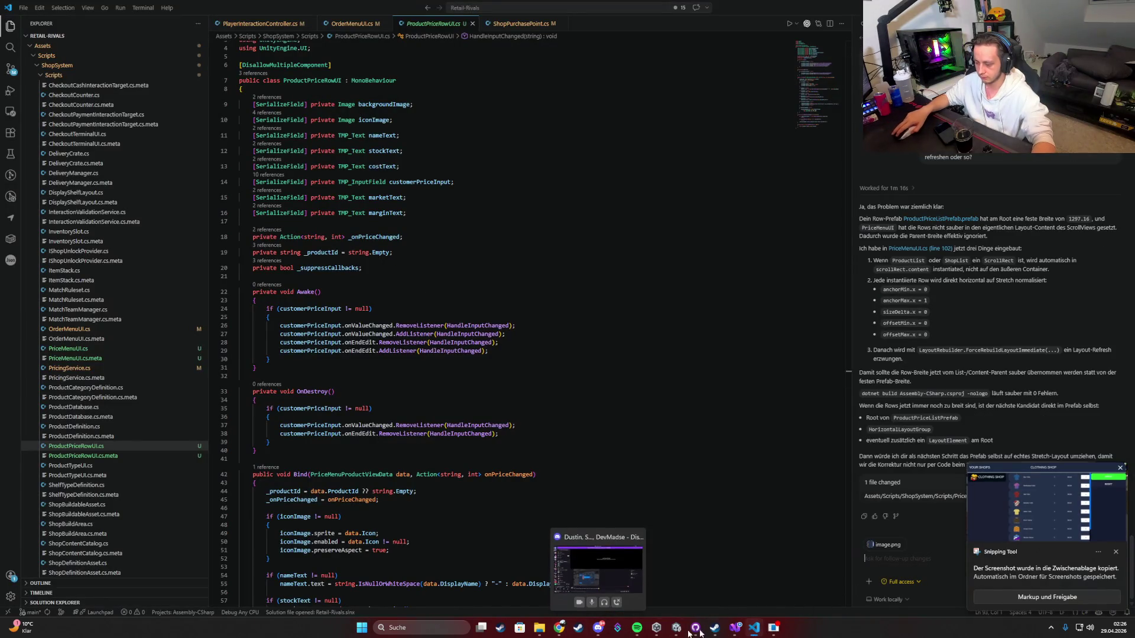
{"action": "left_click", "coordinate": [676, 628]}
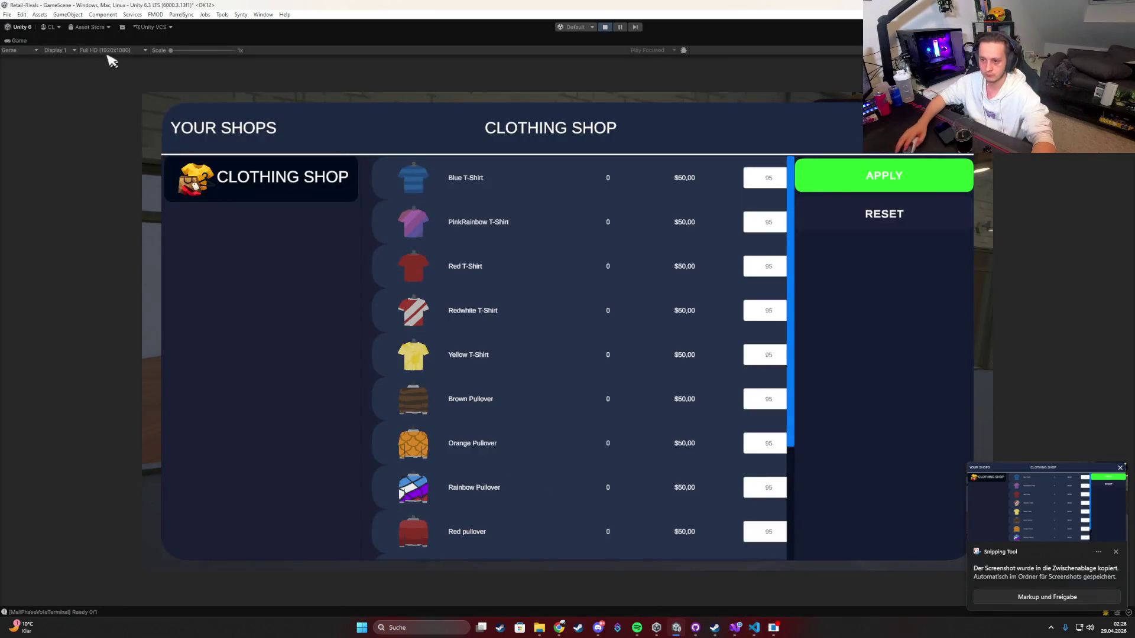
Step: Restore the editor layout, select the list's Content object, and snip the scene's price list
{"action": "double_click", "coordinate": [28, 50]}
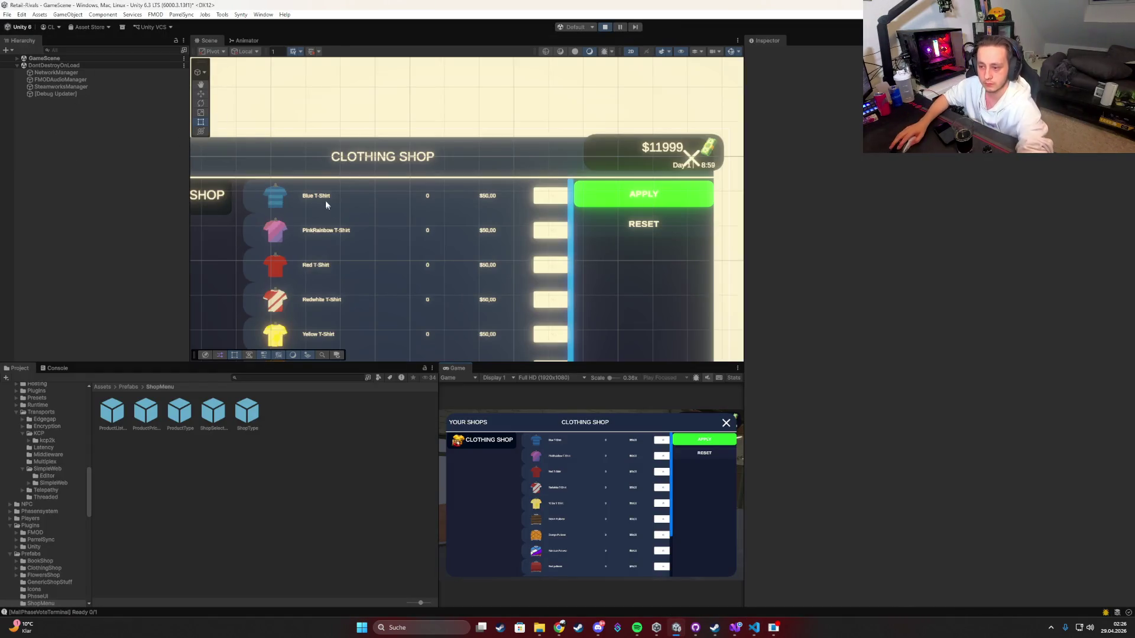
{"action": "left_click", "coordinate": [353, 206]}
{"action": "left_click", "coordinate": [353, 209]}
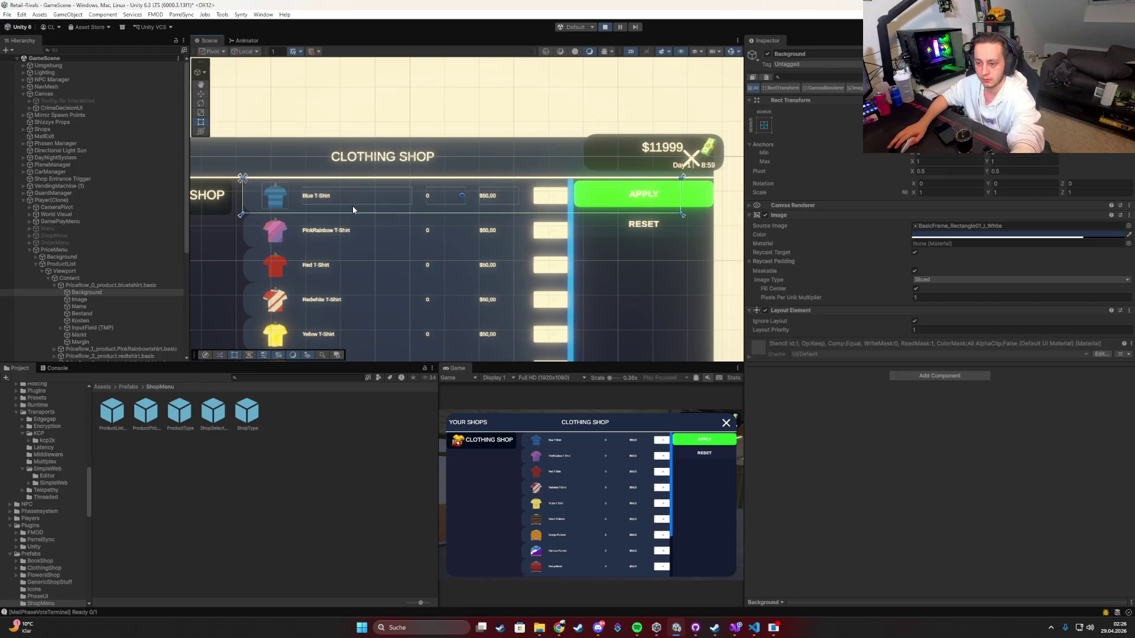
{"action": "scroll", "coordinate": [343, 296], "scroll_direction": "down", "scroll_amount": 3}
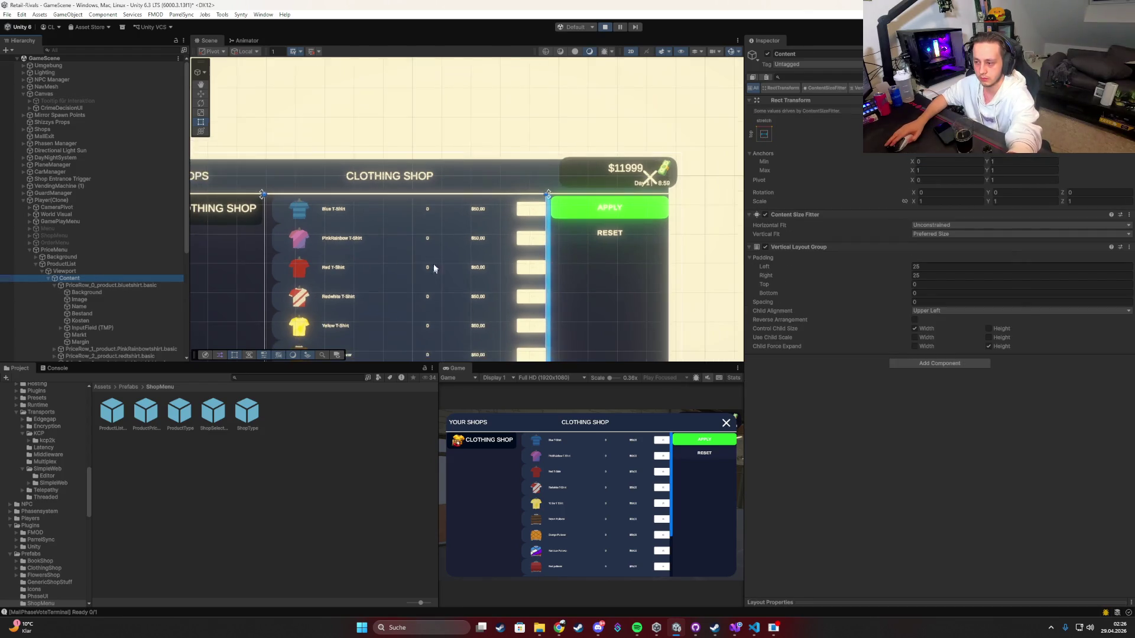
{"action": "mouse_move", "coordinate": [454, 162]}
{"action": "left_mouse_down"}
{"action": "mouse_move", "coordinate": [452, 204]}
{"action": "mouse_move", "coordinate": [508, 156]}
{"action": "left_mouse_up"}
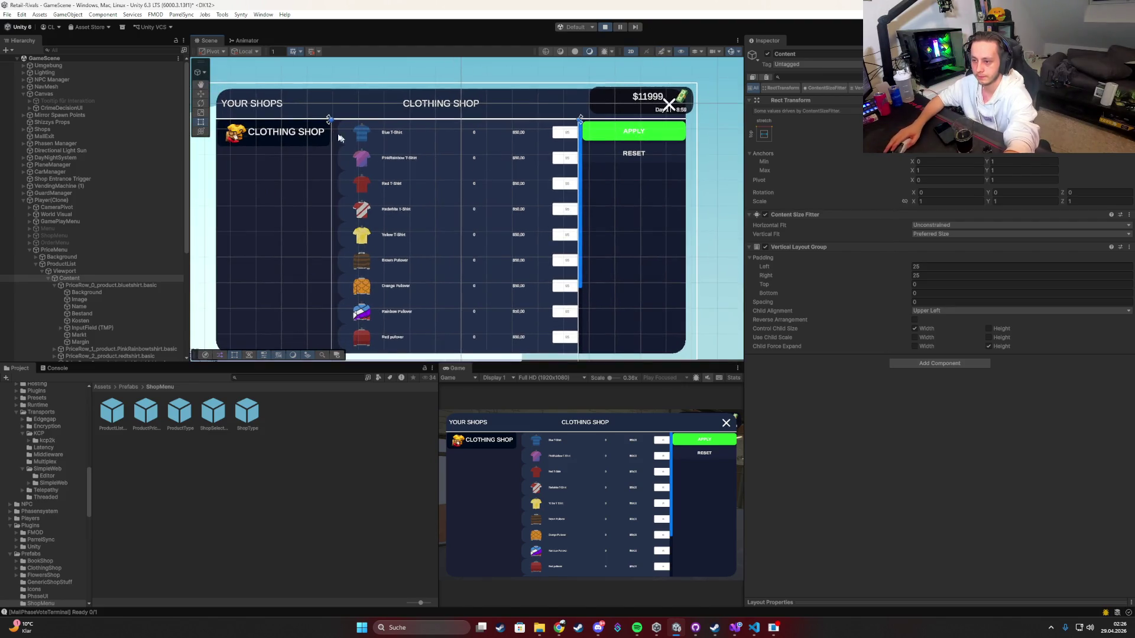
{"action": "key", "text": "super+shift+s"}
{"action": "mouse_move", "coordinate": [329, 117]}
{"action": "left_mouse_down"}
{"action": "mouse_move", "coordinate": [592, 309]}
{"action": "mouse_move", "coordinate": [749, 368]}
{"action": "left_mouse_up"}
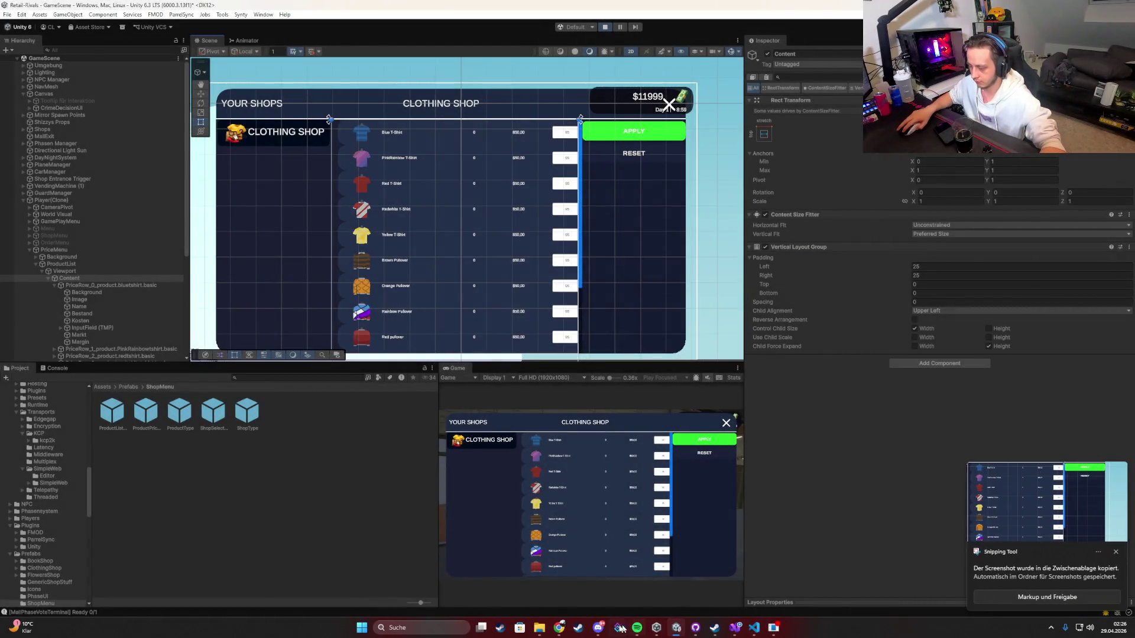
Step: Select the first price row and capture two screenshots of its layout settings
{"action": "key", "text": "alt+Tab"}
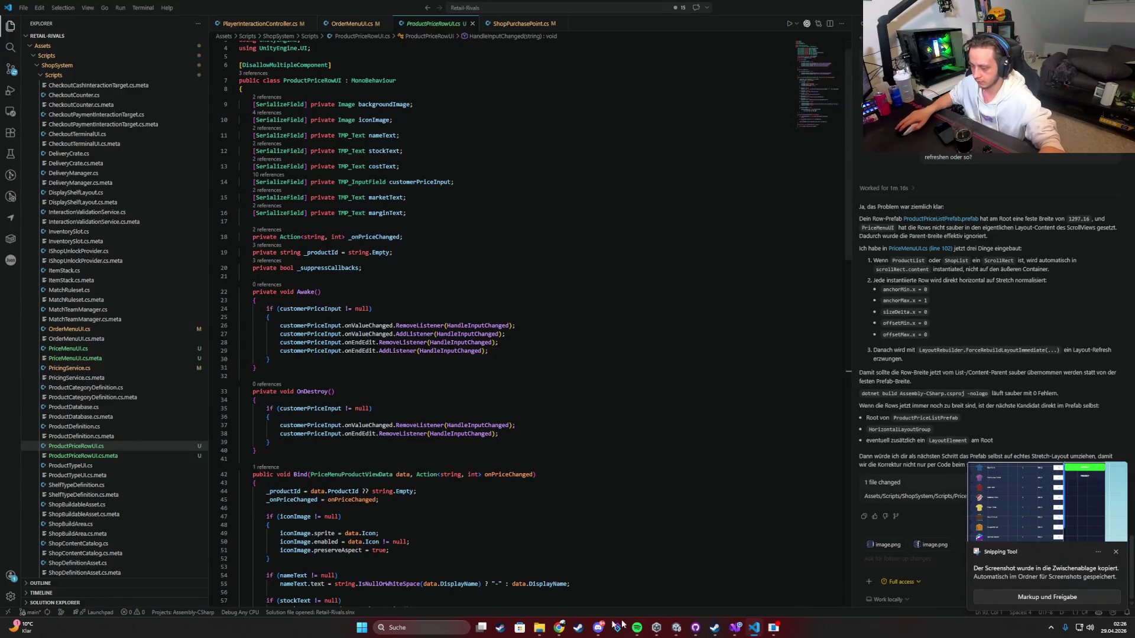
{"action": "mouse_move", "coordinate": [558, 628]}
{"action": "mouse_move", "coordinate": [439, 592]}
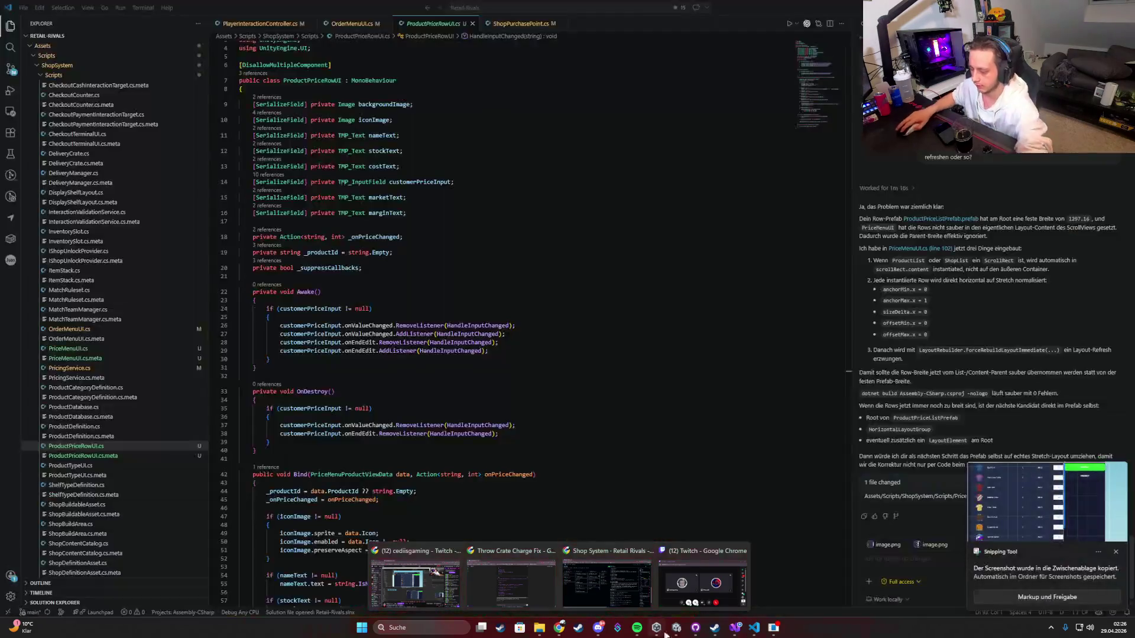
{"action": "left_click", "coordinate": [676, 627]}
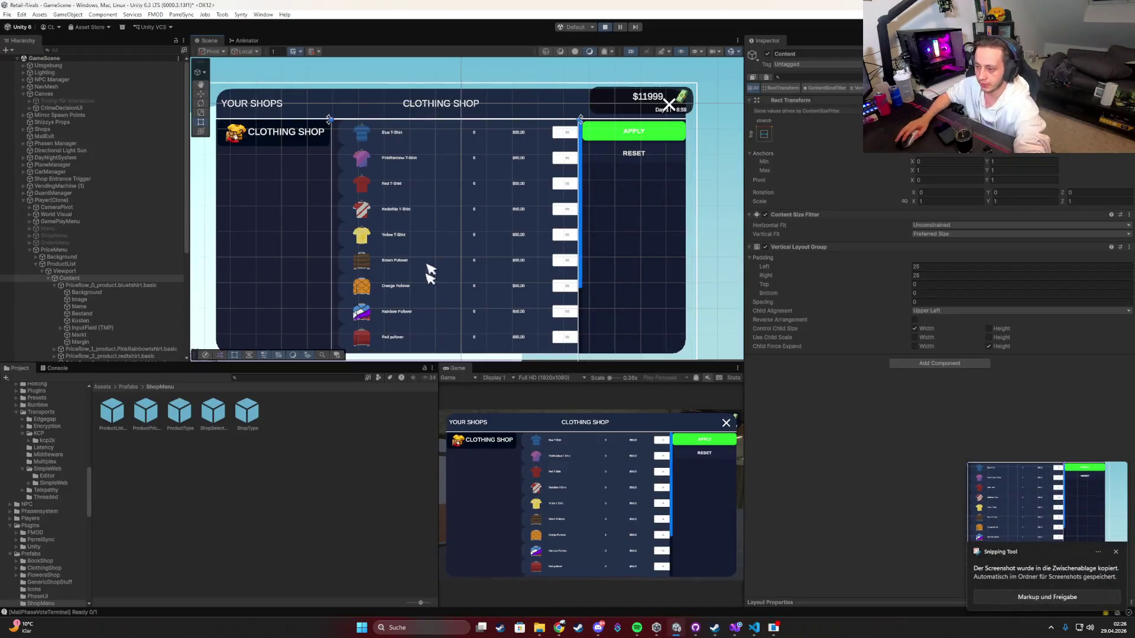
{"action": "left_click", "coordinate": [118, 285]}
{"action": "key", "text": "shift+super+s"}
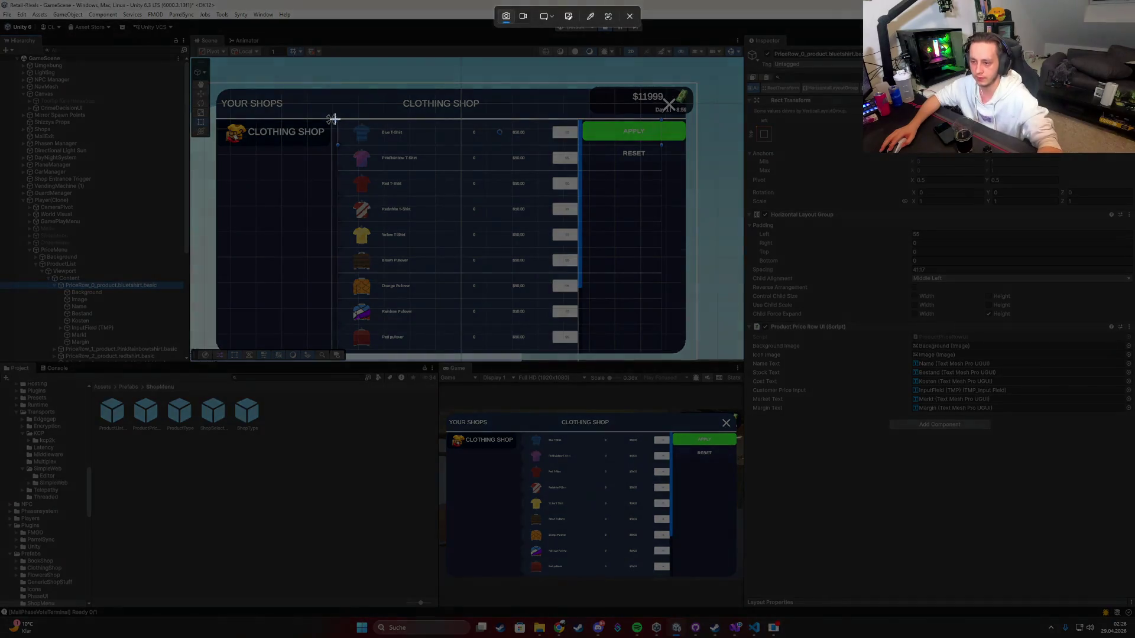
{"action": "mouse_move", "coordinate": [335, 119]}
{"action": "left_mouse_down"}
{"action": "mouse_move", "coordinate": [667, 365]}
{"action": "mouse_move", "coordinate": [664, 355]}
{"action": "left_mouse_up"}
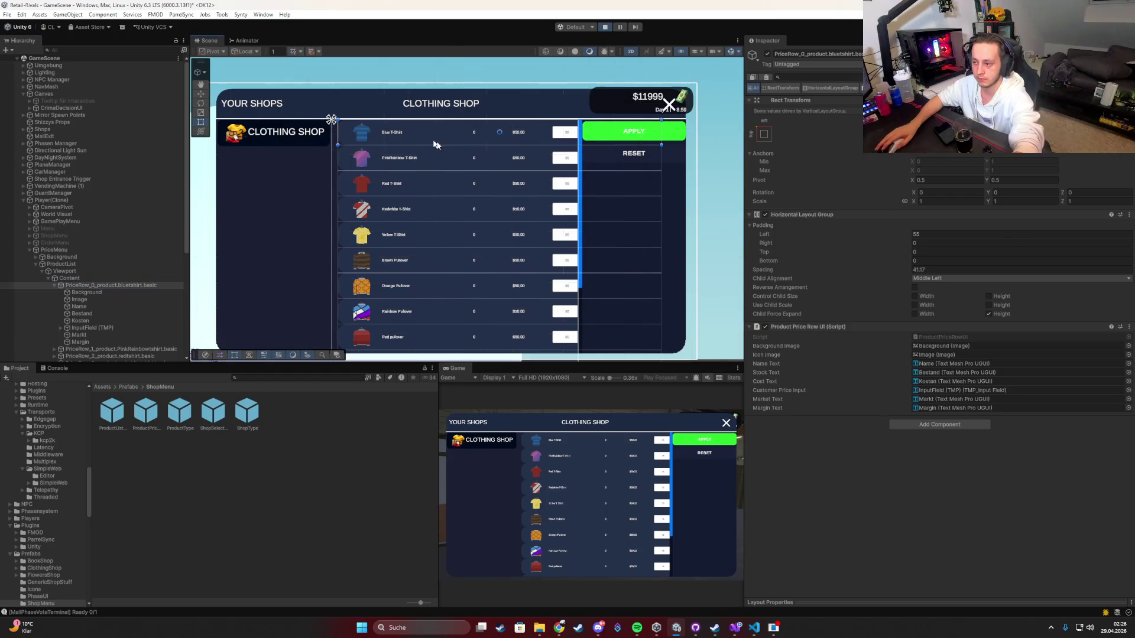
{"action": "key", "text": "shift+super+s"}
{"action": "mouse_move", "coordinate": [337, 119]}
{"action": "left_mouse_down"}
{"action": "mouse_move", "coordinate": [476, 233]}
{"action": "mouse_move", "coordinate": [662, 353]}
{"action": "left_mouse_up"}
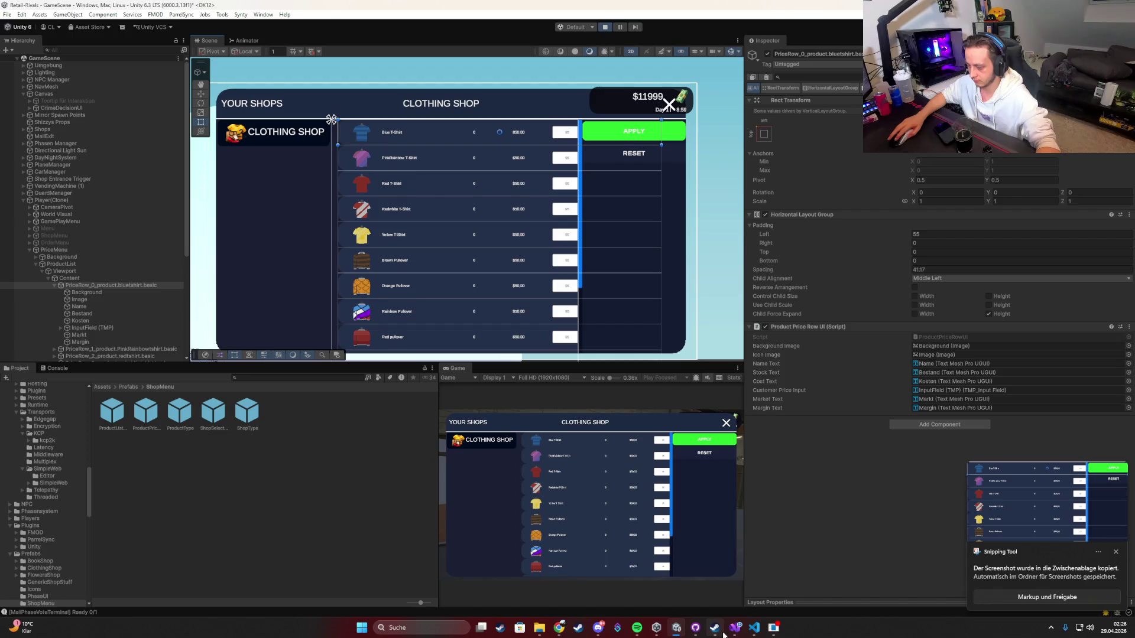
Step: Select the Viewport, then snip the Content object's layout settings in the Inspector
{"action": "left_click", "coordinate": [78, 271]}
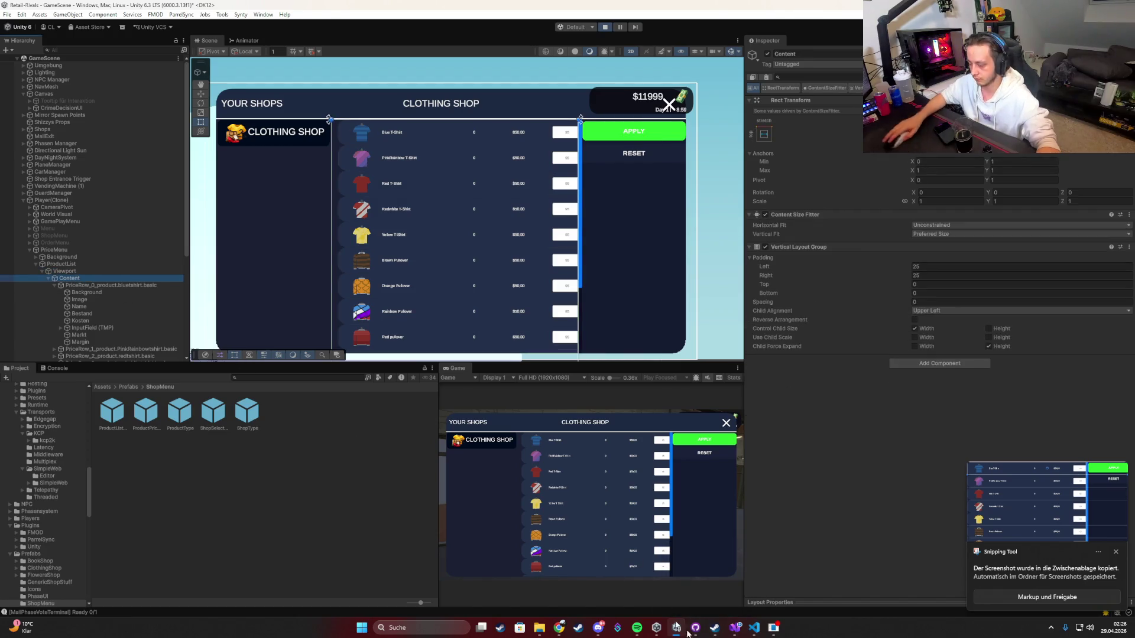
{"action": "left_click", "coordinate": [754, 628]}
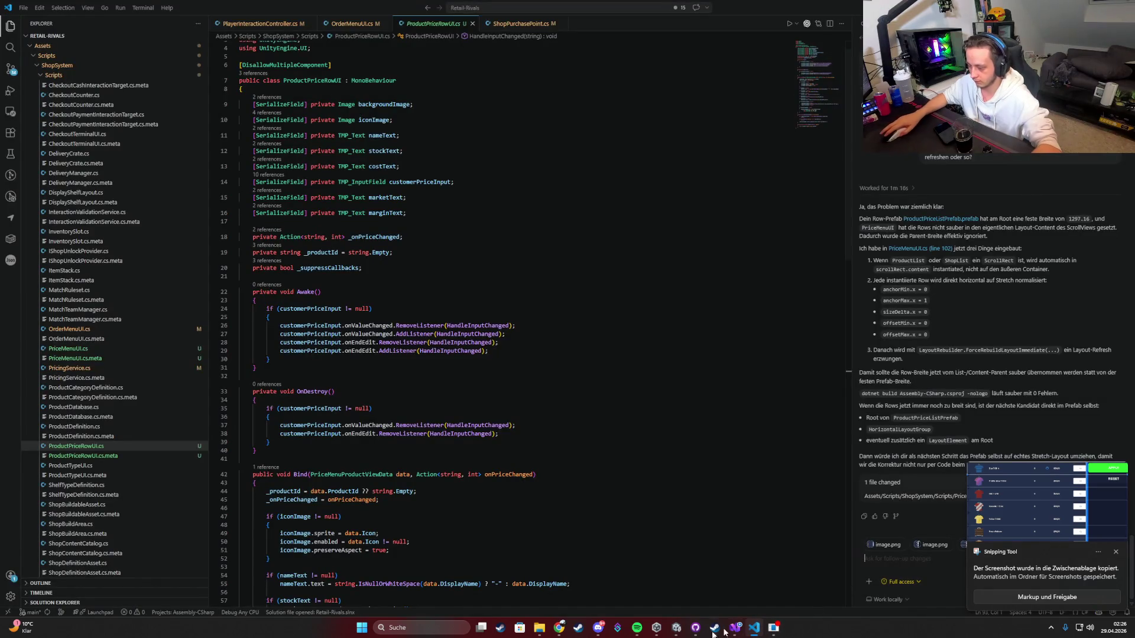
{"action": "left_click", "coordinate": [676, 627]}
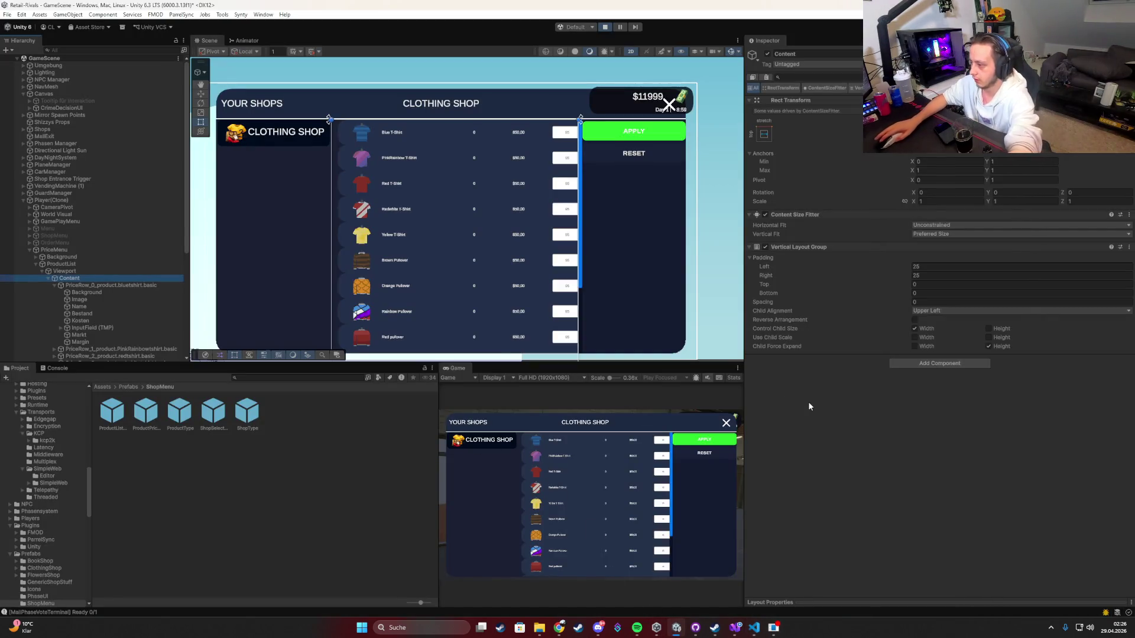
{"action": "key", "text": "super+shift+s"}
{"action": "mouse_move", "coordinate": [744, 43]}
{"action": "left_mouse_down"}
{"action": "mouse_move", "coordinate": [1105, 387]}
{"action": "mouse_move", "coordinate": [1133, 401]}
{"action": "left_mouse_up"}
Step: Send the screenshots with 'Hier wie du sehen kannst sind die Row-Elemente zu groß' to the assistant
{"action": "left_click", "coordinate": [752, 627]}
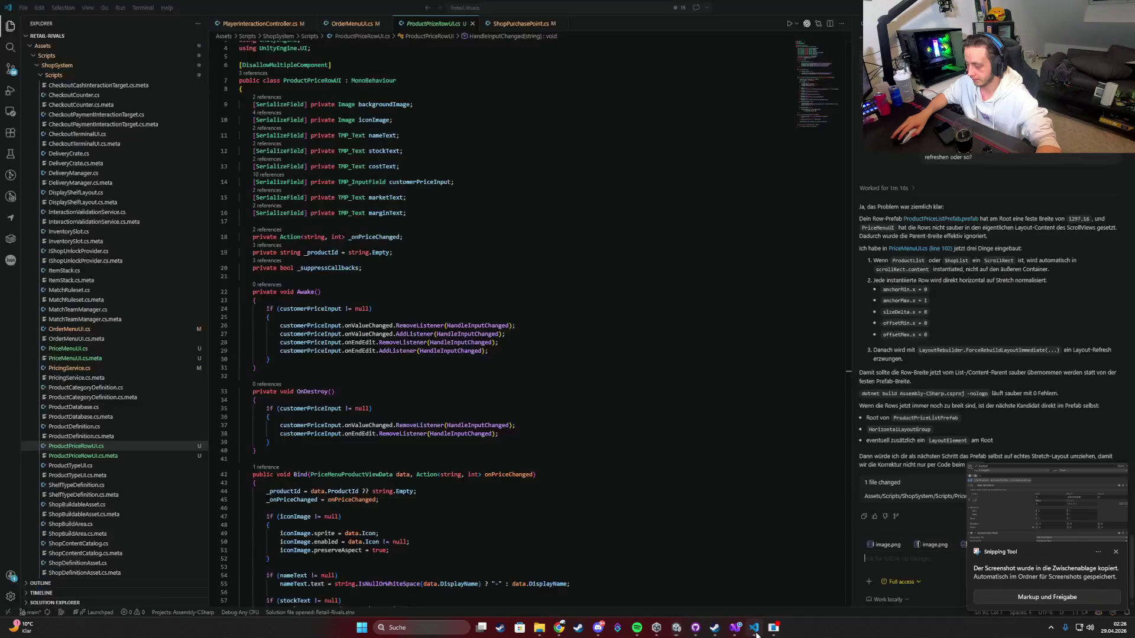
{"action": "left_click", "coordinate": [902, 560]}
{"action": "type", "text": "Hi"}
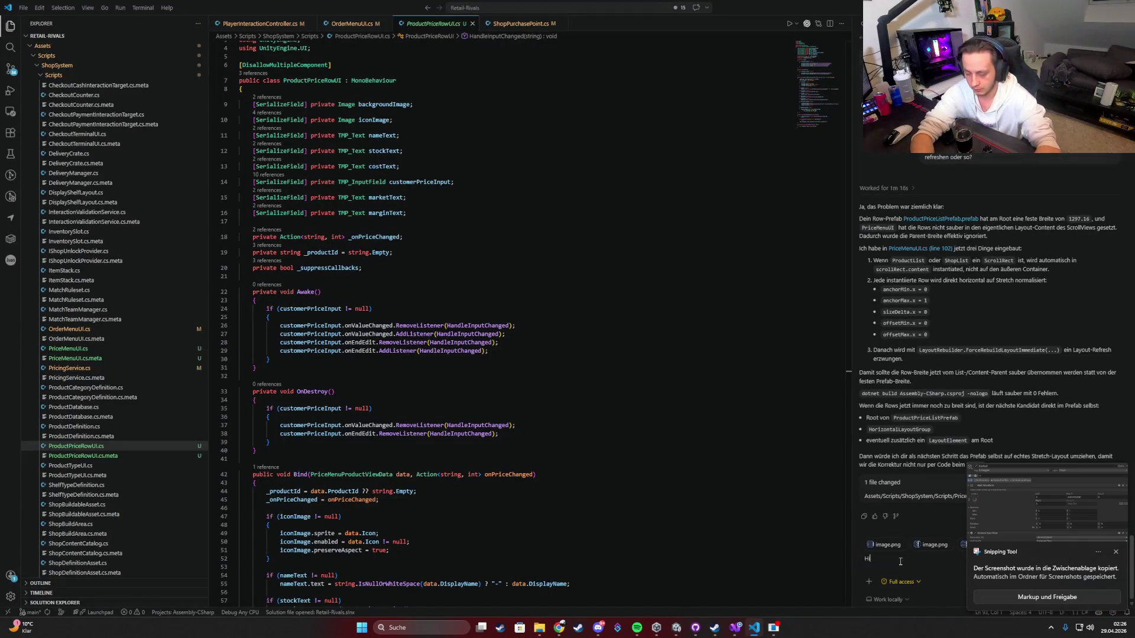
{"action": "type", "text": "er wie du sehen kanns"}
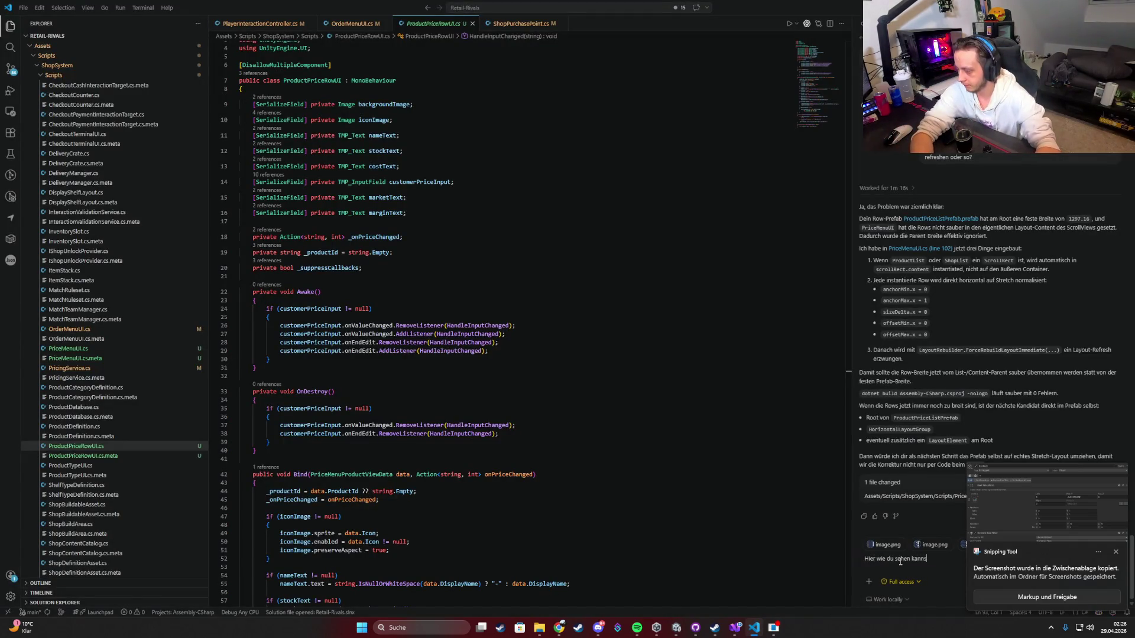
{"action": "type", "text": "t sind die R"}
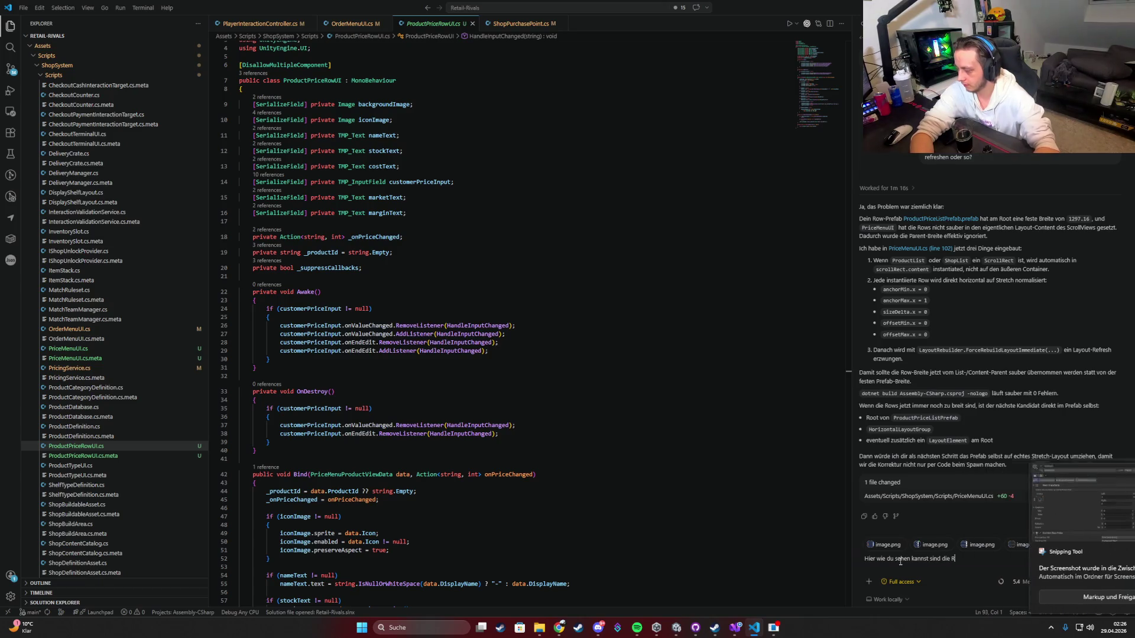
{"action": "type", "text": "ow-Ele"}
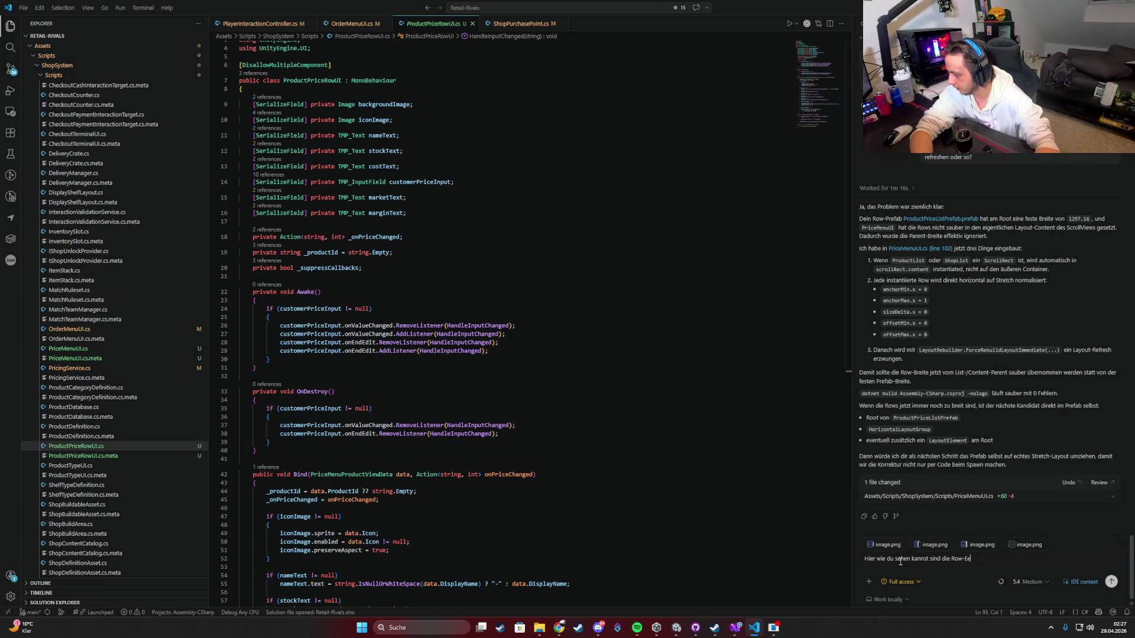
{"action": "type", "text": "mente"}
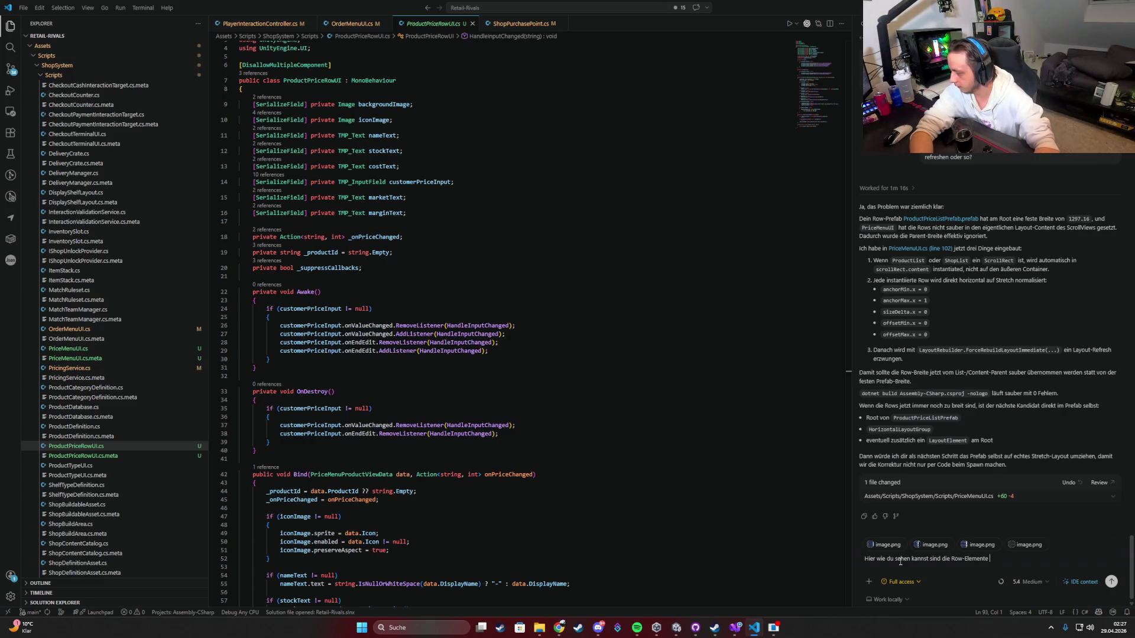
{"action": "type", "text": " zu groß"}
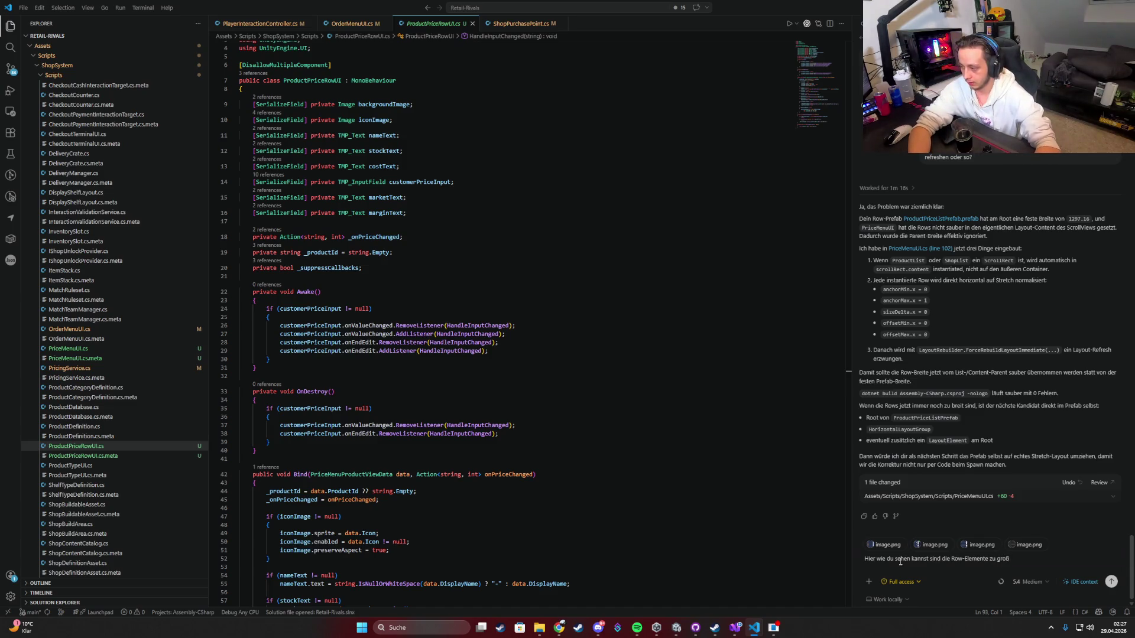
{"action": "key", "text": "Return"}
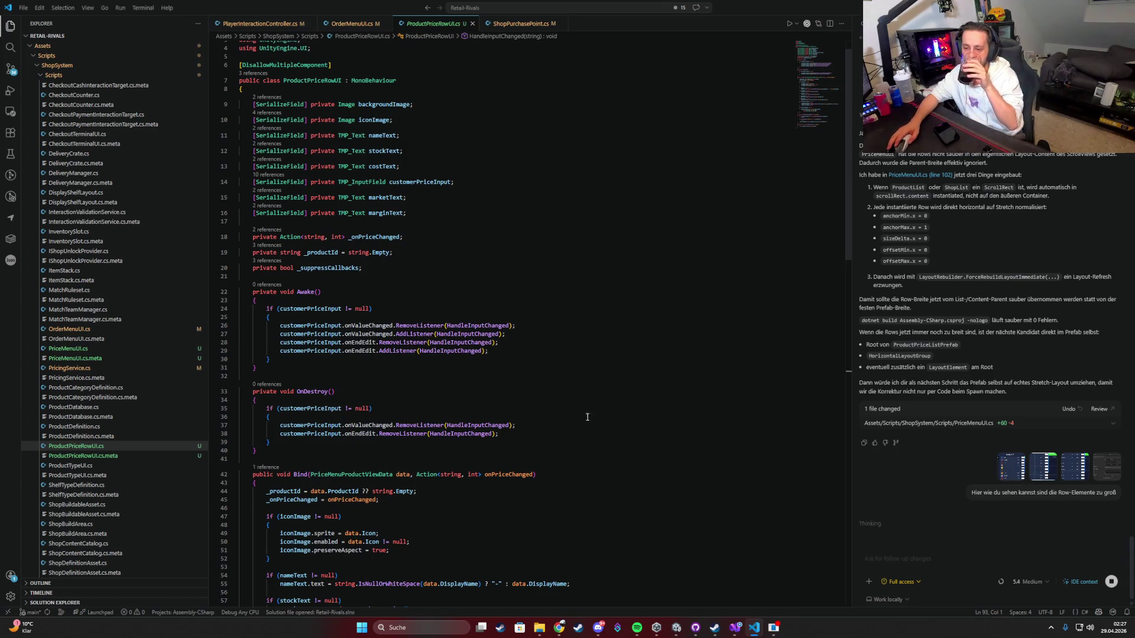
{"action": "scroll", "coordinate": [466, 393], "scroll_direction": "down", "scroll_amount": 3}
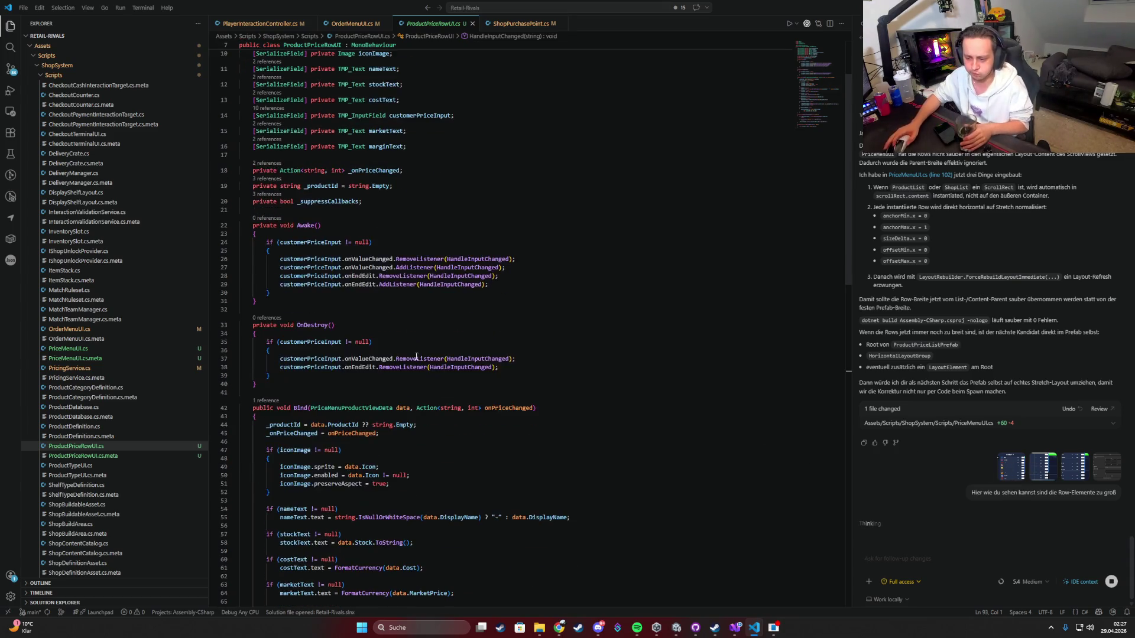
{"action": "left_click", "coordinate": [752, 630]}
Step: In PriceMenuUI.cs, scroll to NormalizeRowRect and review its AddComponent call on line 344
{"action": "left_click", "coordinate": [735, 627]}
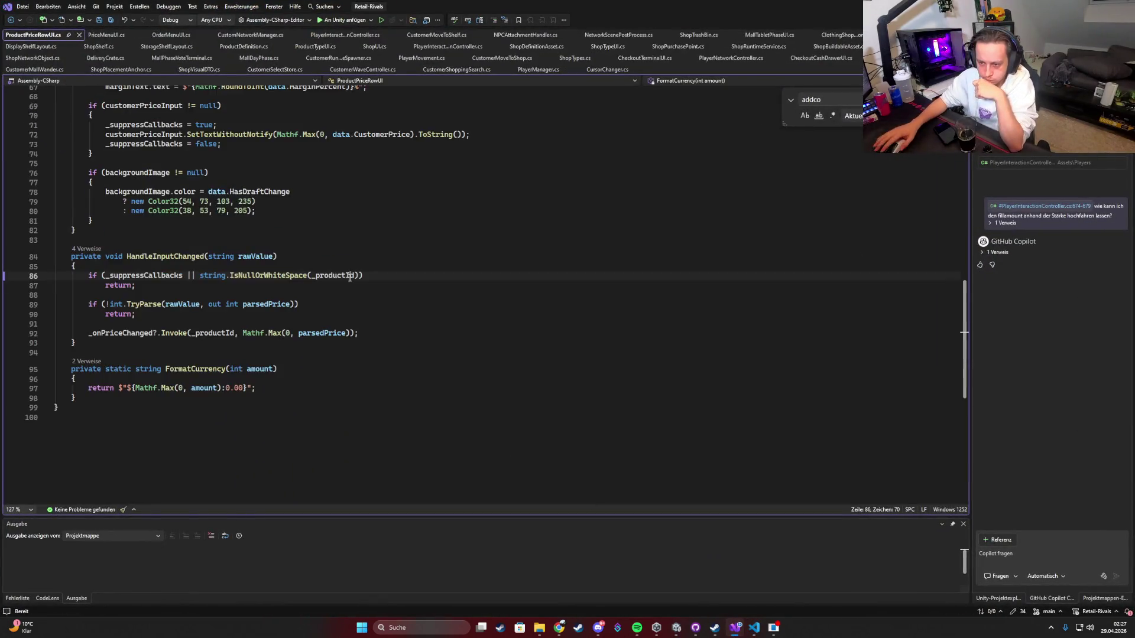
{"action": "scroll", "coordinate": [350, 277], "scroll_direction": "up", "scroll_amount": 12}
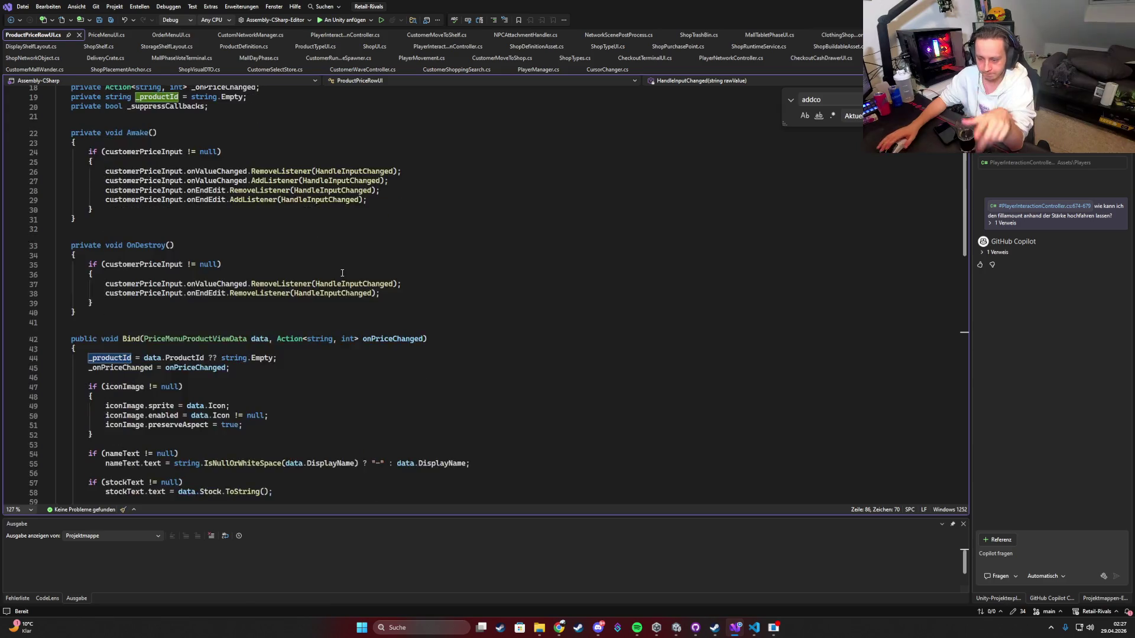
{"action": "scroll", "coordinate": [341, 273], "scroll_direction": "down", "scroll_amount": 14}
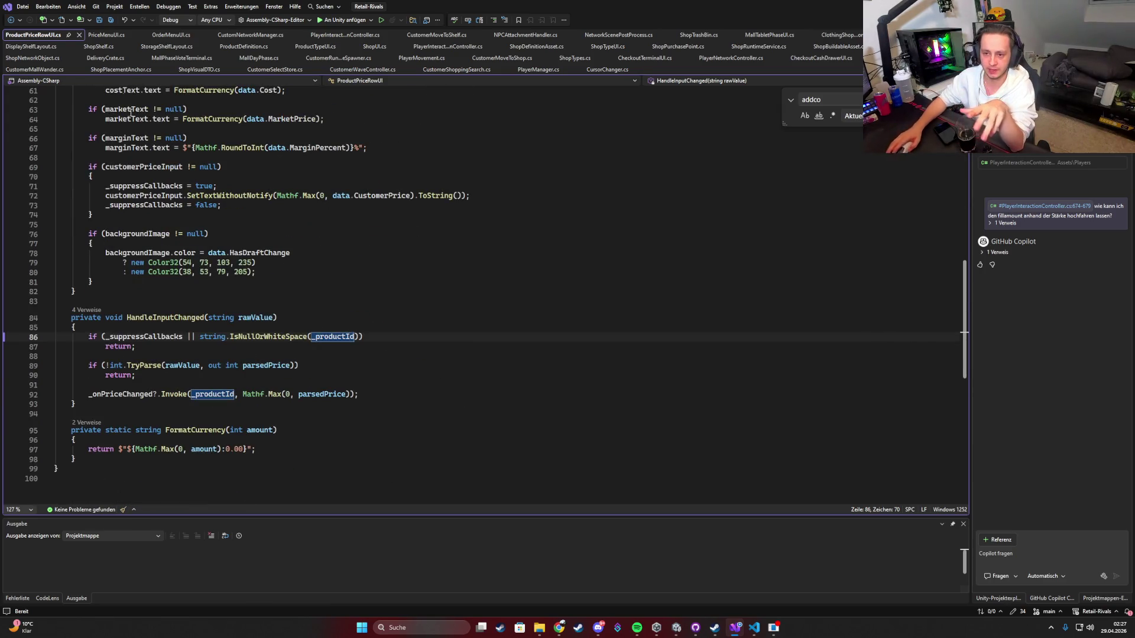
{"action": "left_click", "coordinate": [105, 35]}
{"action": "scroll", "coordinate": [265, 275], "scroll_direction": "down", "scroll_amount": 5}
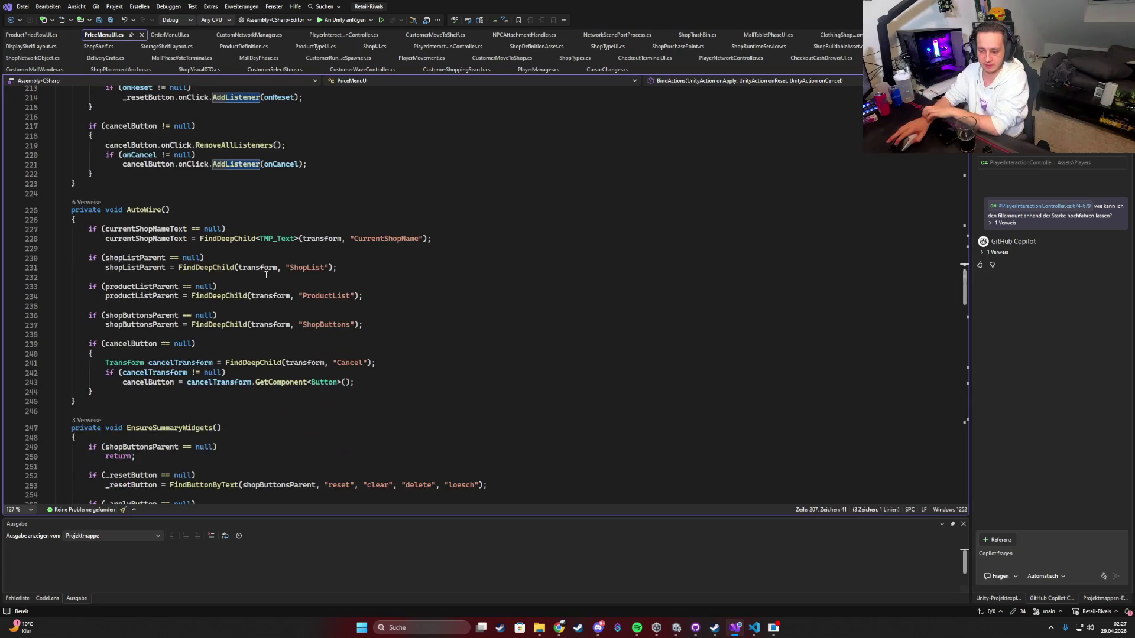
{"action": "scroll", "coordinate": [266, 275], "scroll_direction": "down", "scroll_amount": 10}
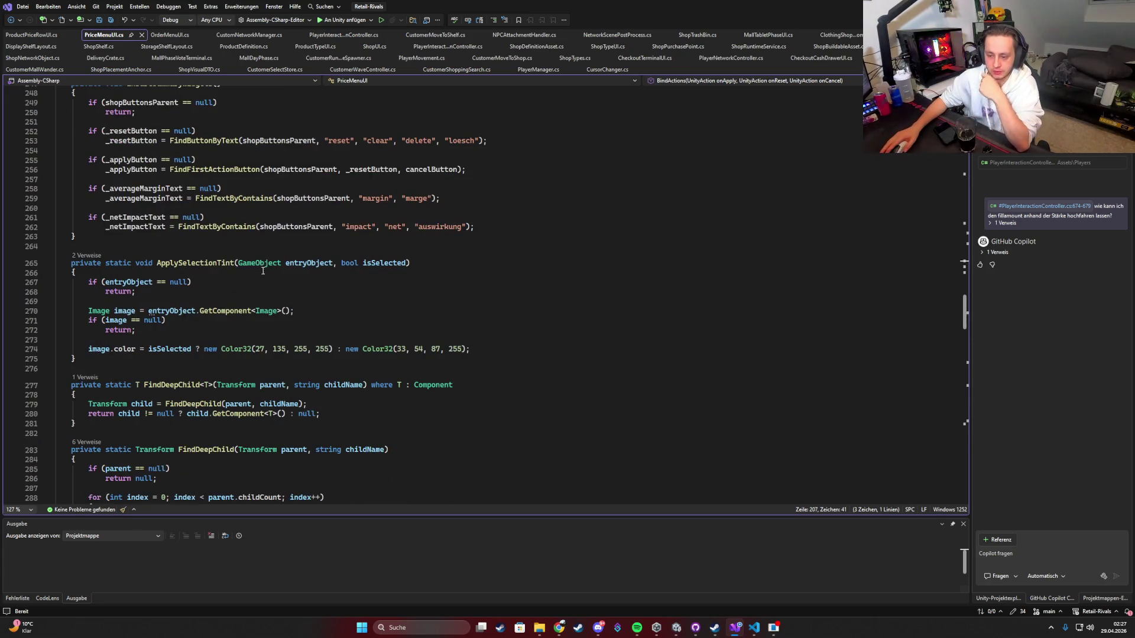
{"action": "scroll", "coordinate": [259, 283], "scroll_direction": "down", "scroll_amount": 14}
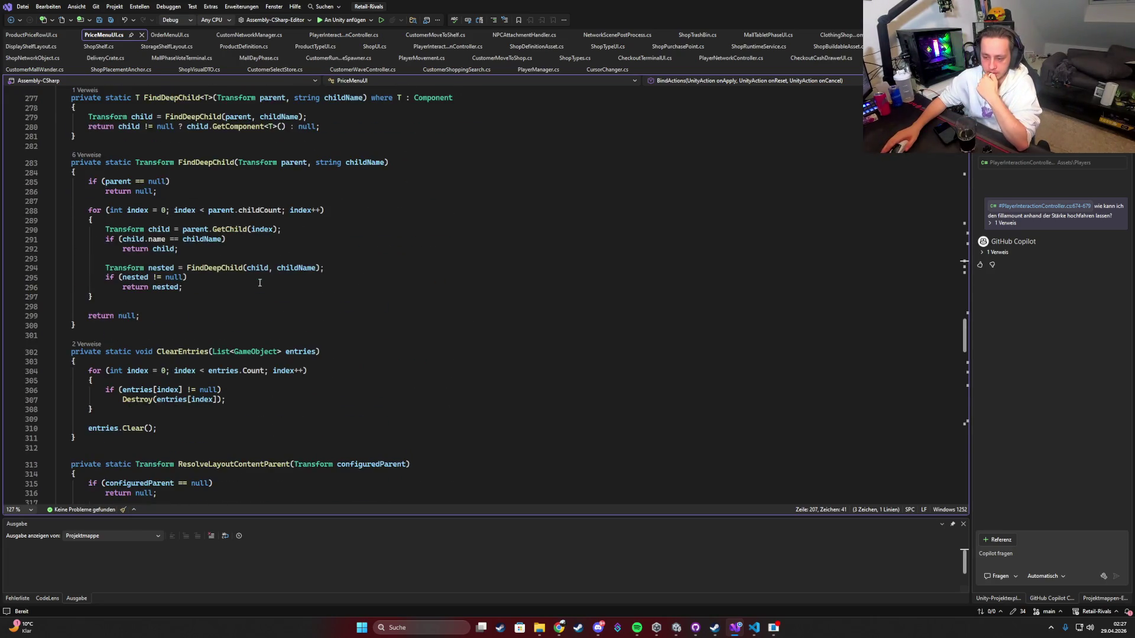
{"action": "scroll", "coordinate": [247, 302], "scroll_direction": "down", "scroll_amount": 5}
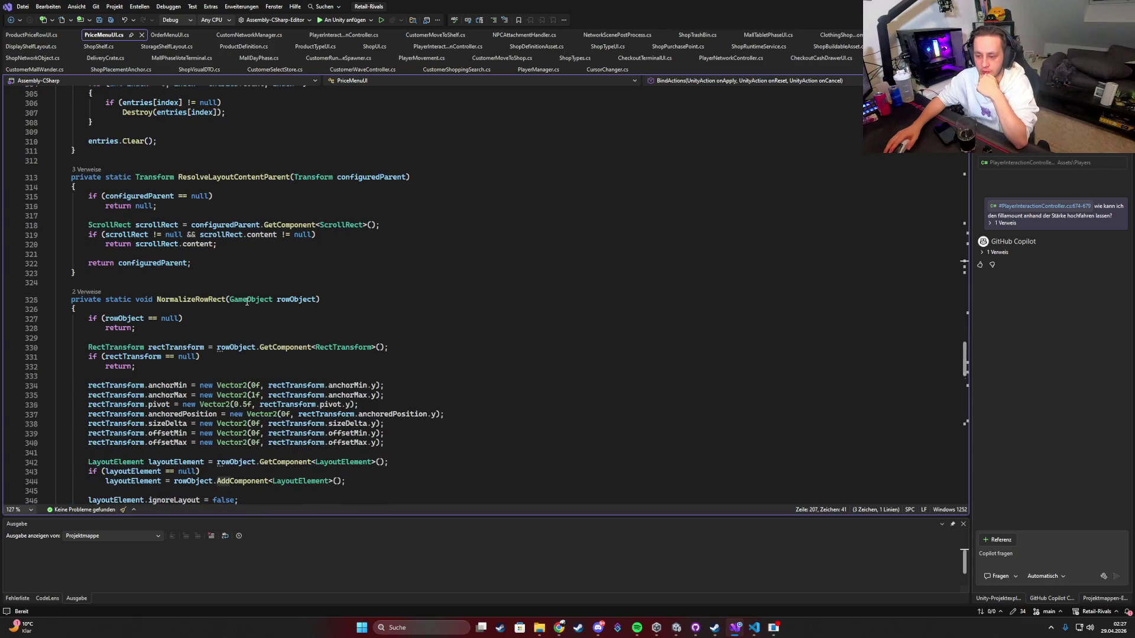
{"action": "scroll", "coordinate": [247, 302], "scroll_direction": "down", "scroll_amount": 2}
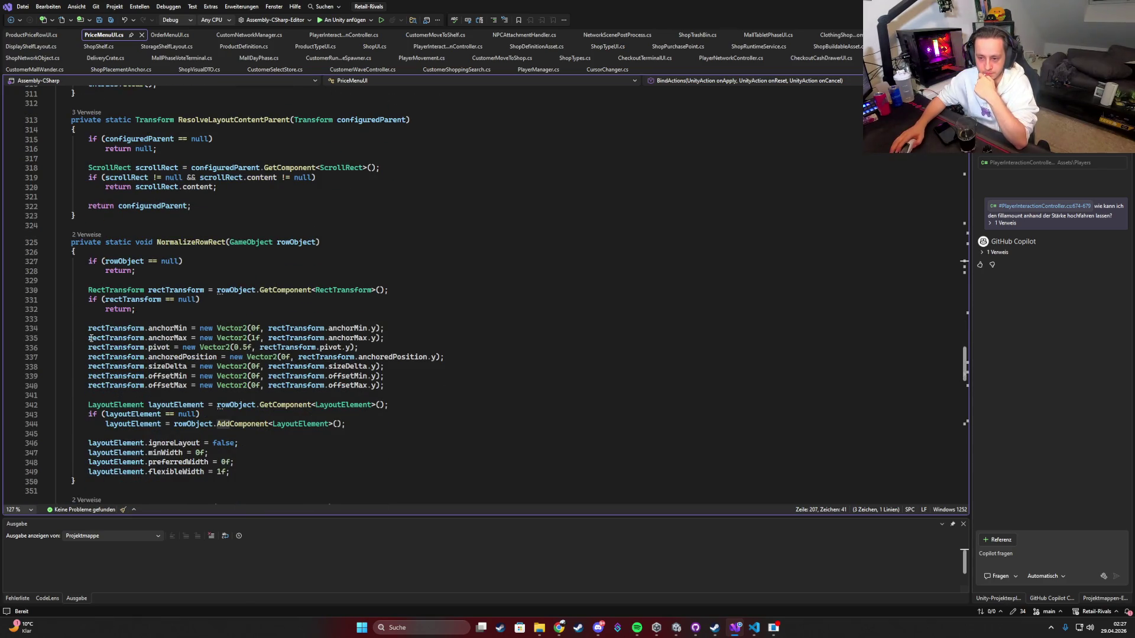
{"action": "scroll", "coordinate": [252, 404], "scroll_direction": "down", "scroll_amount": 2}
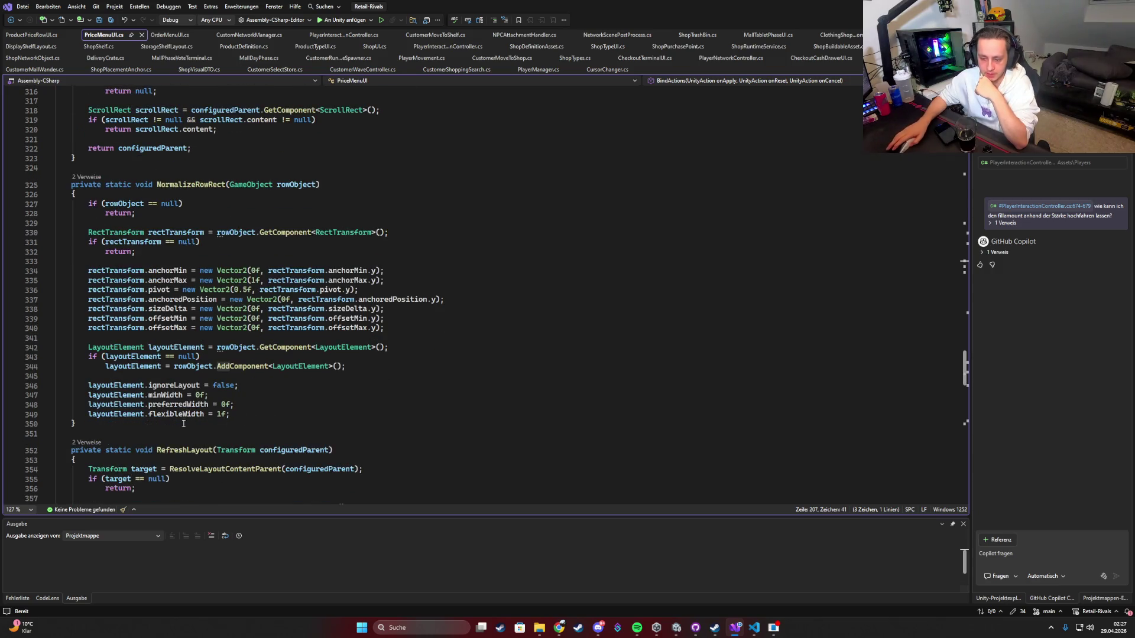
{"action": "left_click_drag", "start_coordinate": [153, 427], "coordinate": [59, 181]}
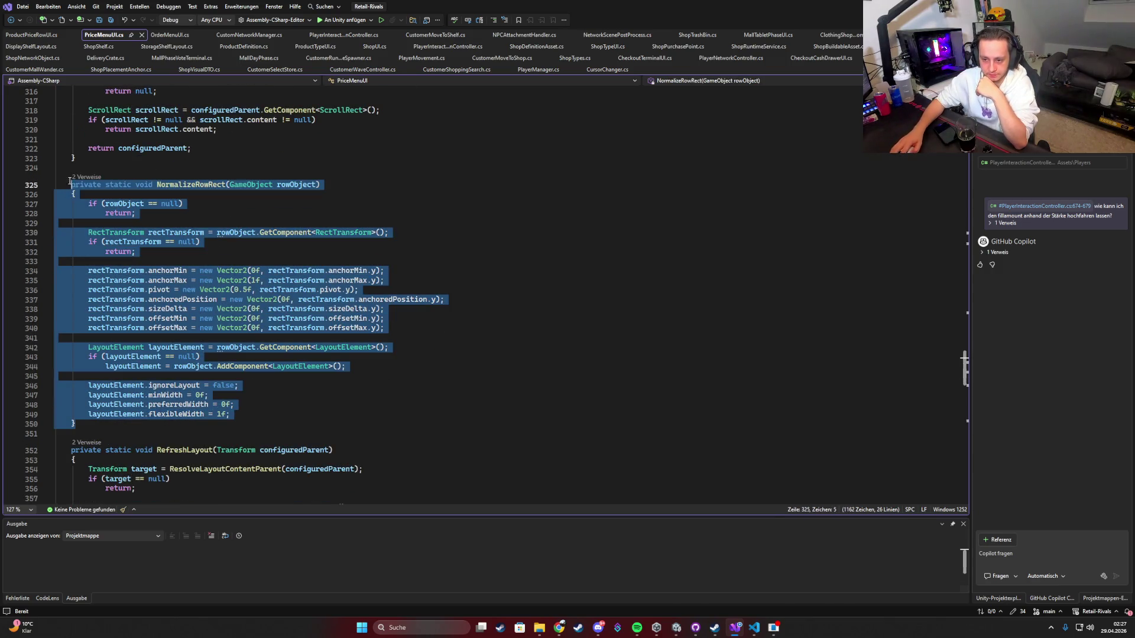
{"action": "left_click", "coordinate": [405, 385]}
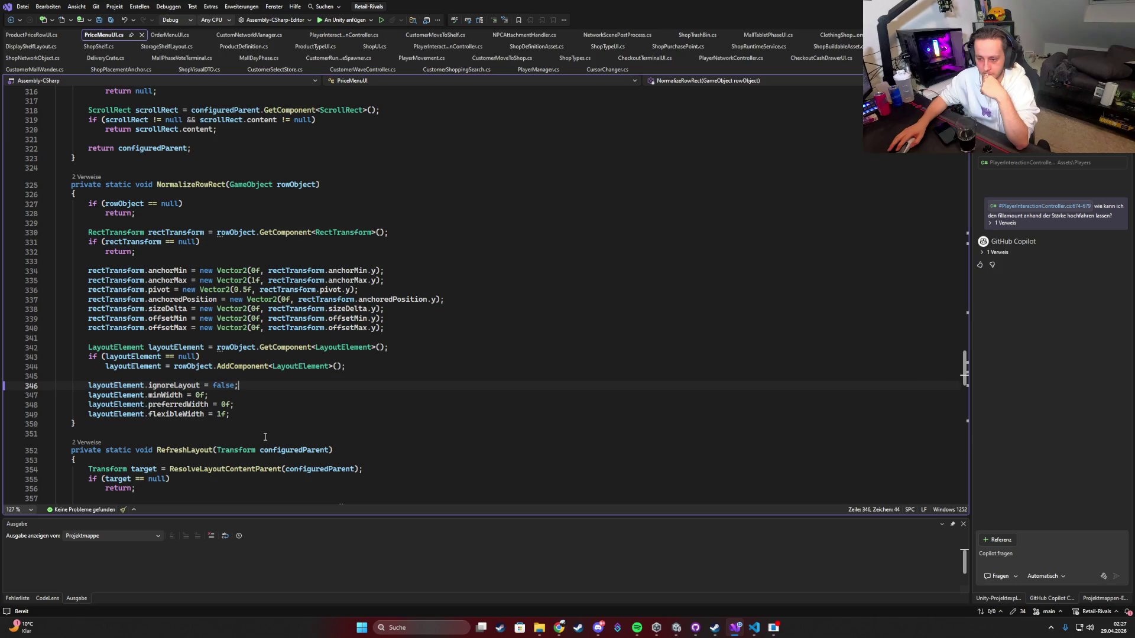
{"action": "left_click", "coordinate": [260, 367]}
Step: Stop the running game preview in Unity
{"action": "mouse_move", "coordinate": [675, 627]}
{"action": "left_click", "coordinate": [679, 590]}
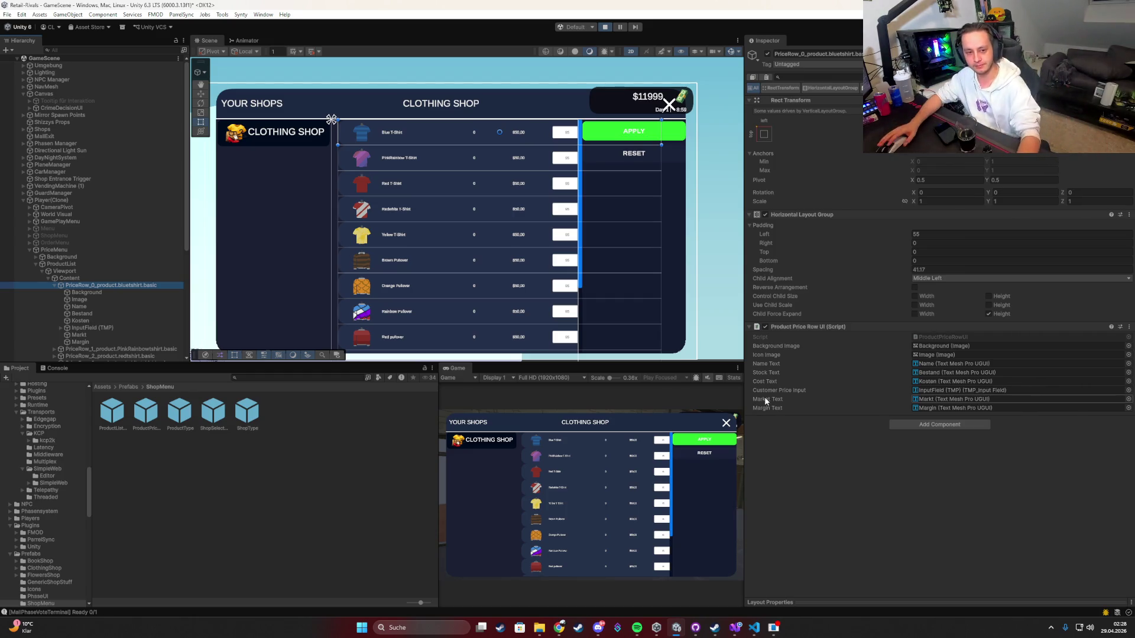
{"action": "left_click", "coordinate": [736, 627]}
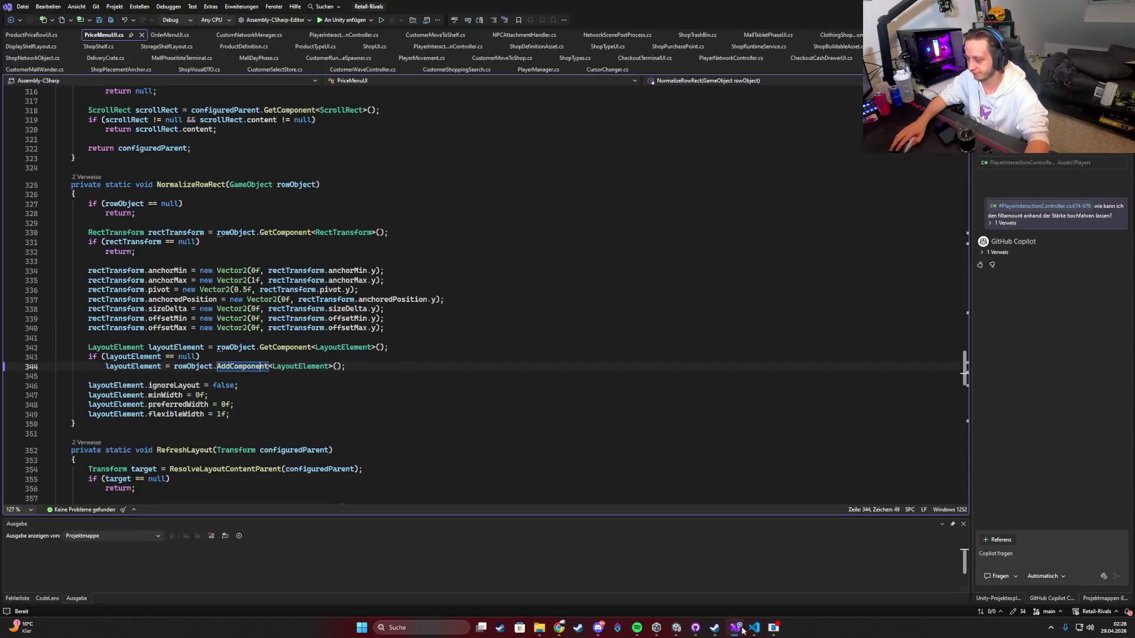
{"action": "left_click", "coordinate": [729, 628]}
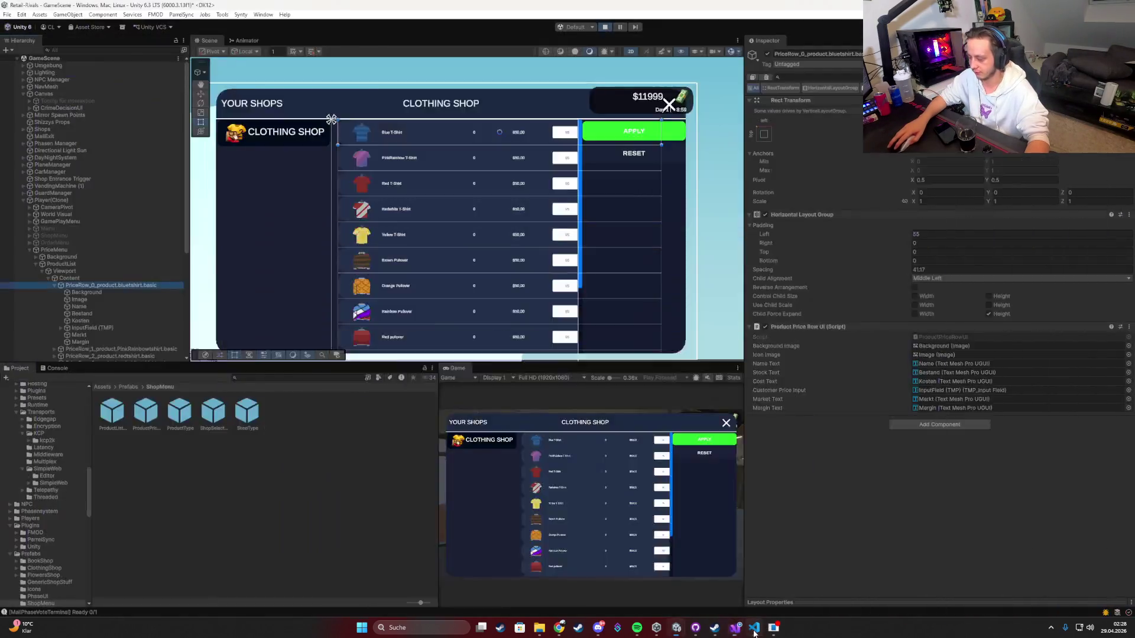
{"action": "key", "text": "alt+Tab"}
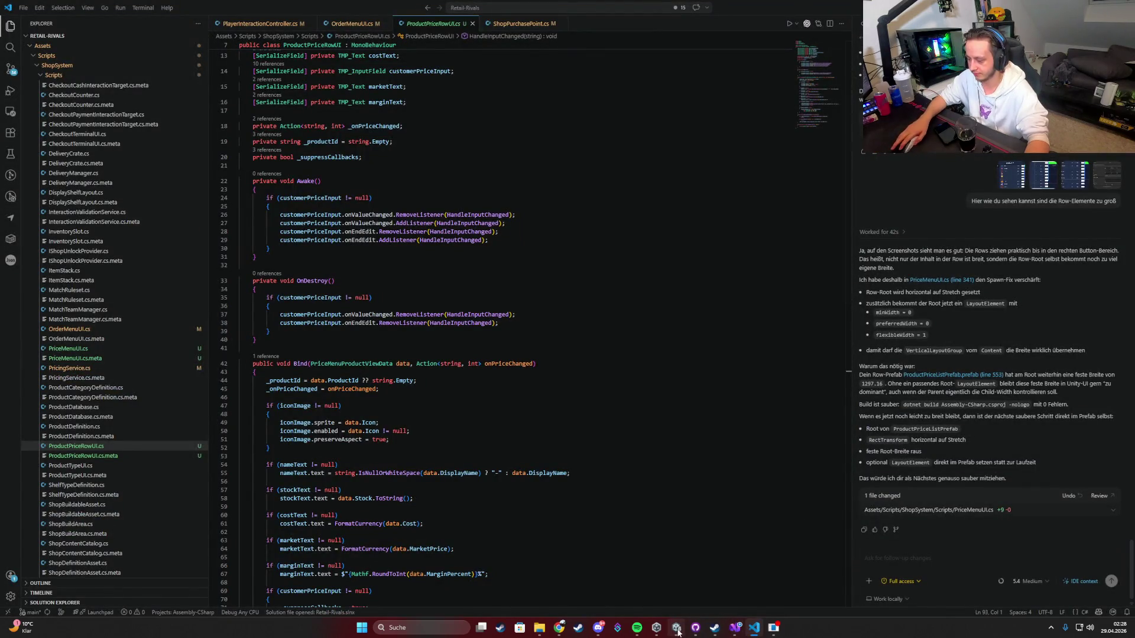
{"action": "left_click", "coordinate": [676, 627]}
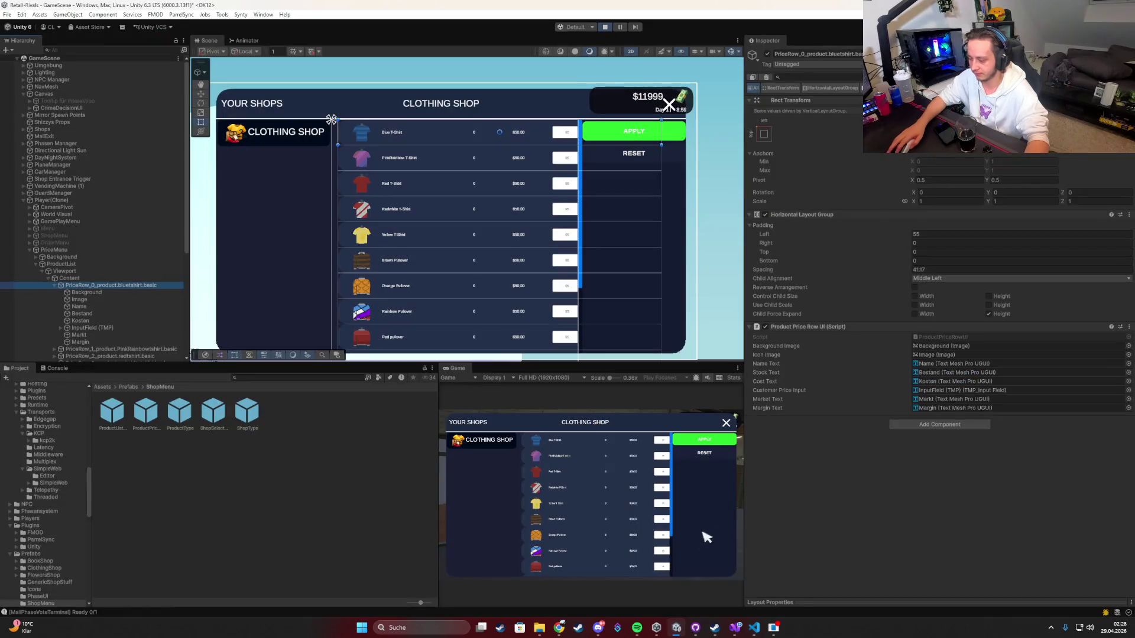
{"action": "left_click", "coordinate": [605, 30]}
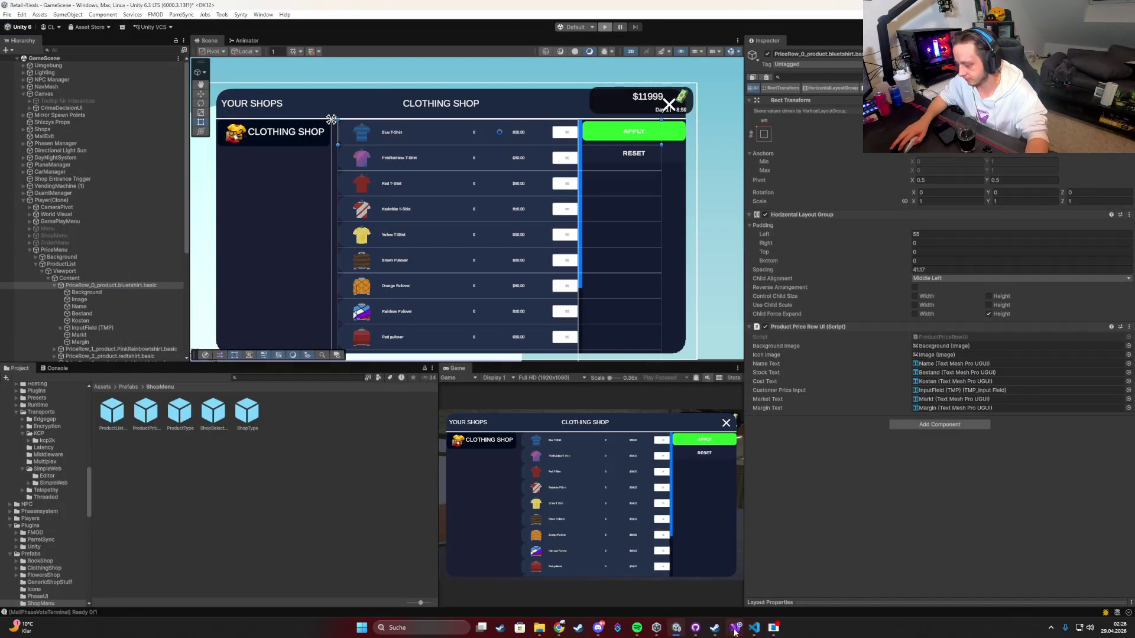
{"action": "left_click", "coordinate": [753, 627]}
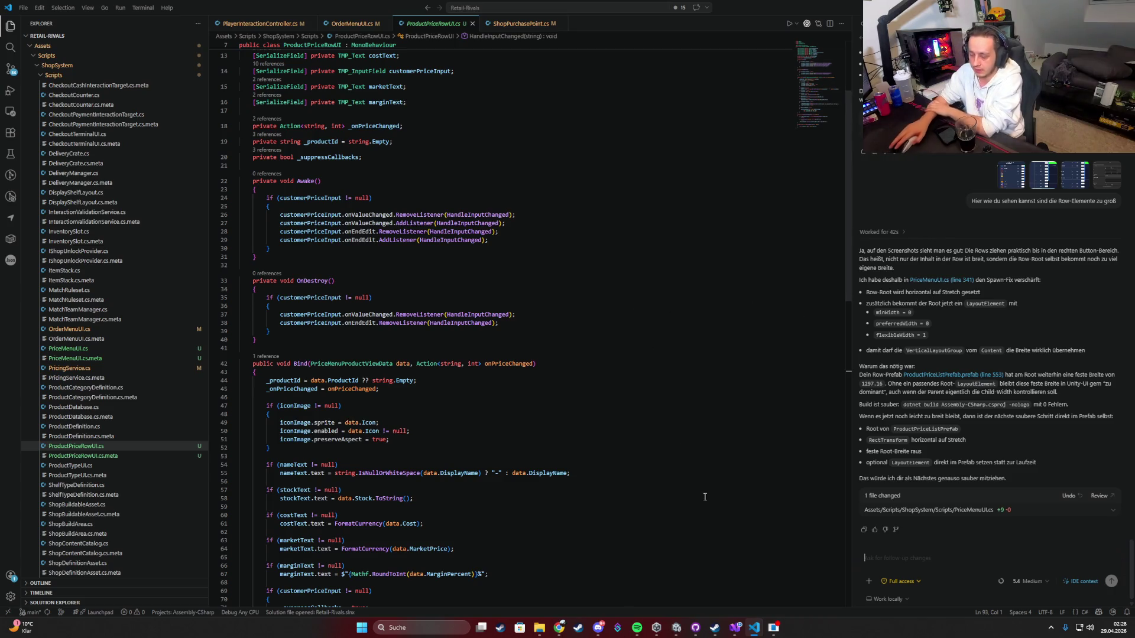
Step: Review the layout element setup lines in PriceMenuUI.cs, then bring up the music player
{"action": "left_click", "coordinate": [735, 628]}
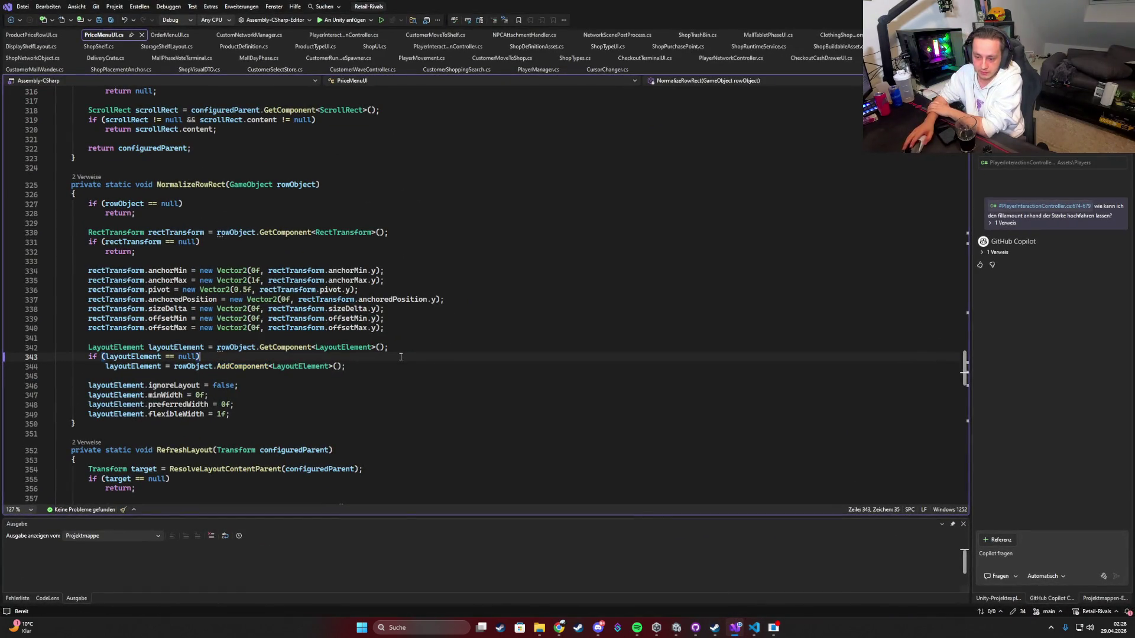
{"action": "left_click_drag", "start_coordinate": [236, 414], "coordinate": [160, 367]}
{"action": "left_click", "coordinate": [278, 406]}
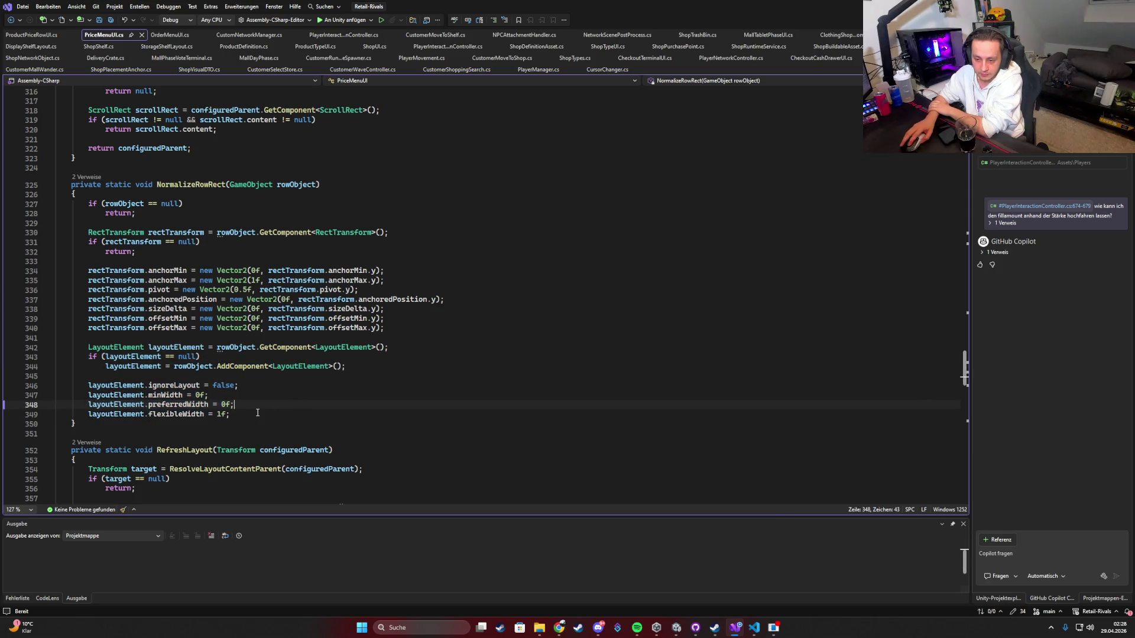
{"action": "scroll", "coordinate": [504, 490], "scroll_direction": "down", "scroll_amount": 5}
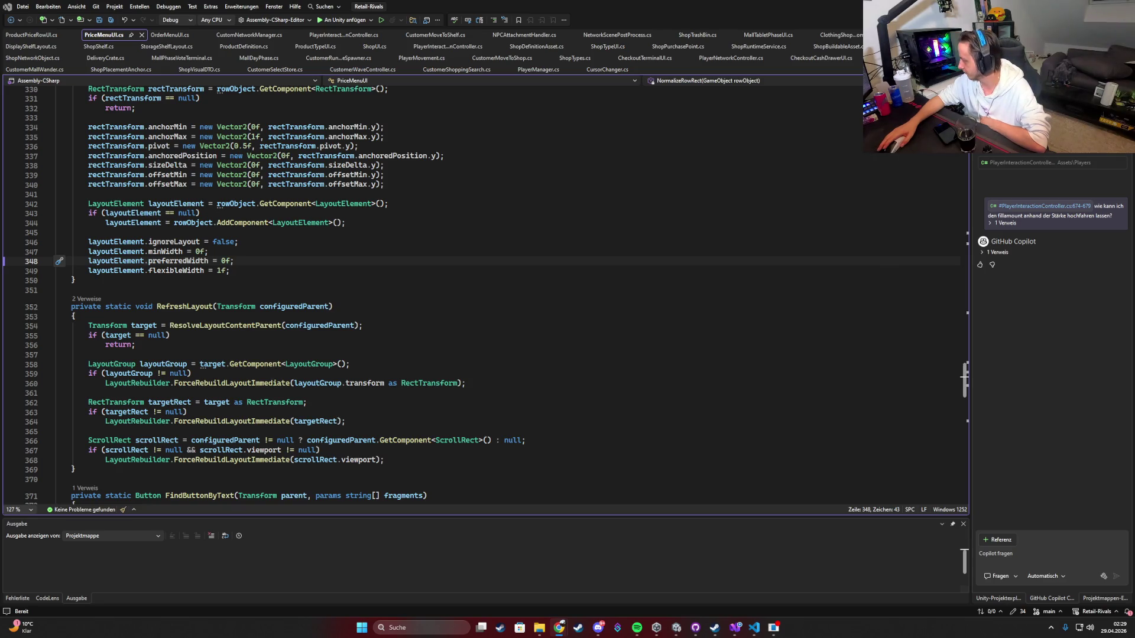
{"action": "key", "text": "alt+Tab"}
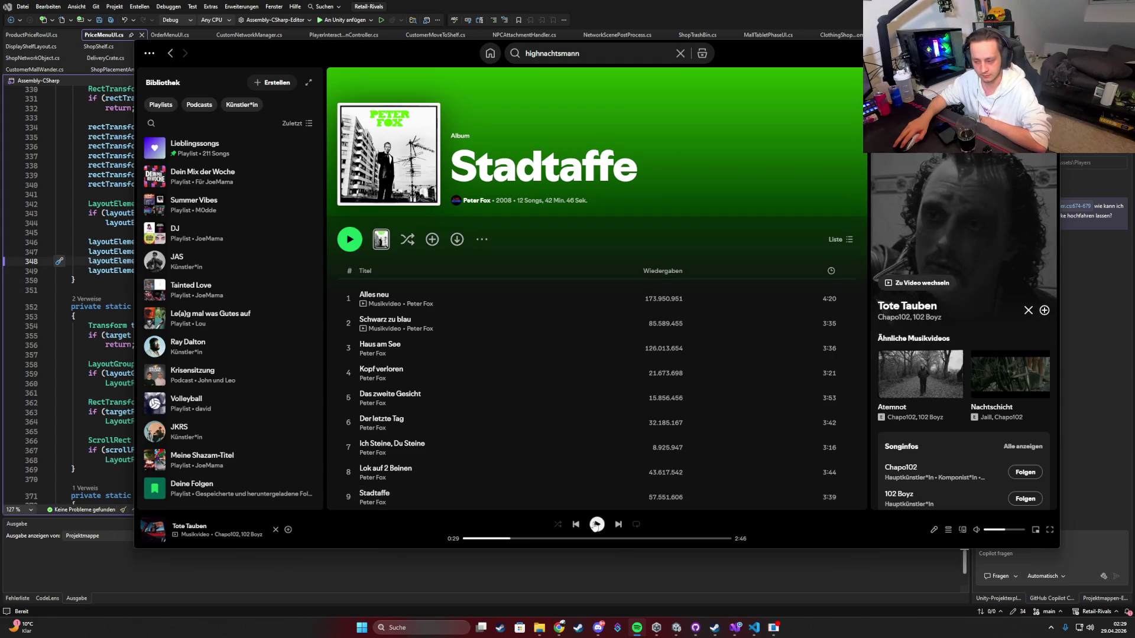
{"action": "left_click", "coordinate": [596, 524]}
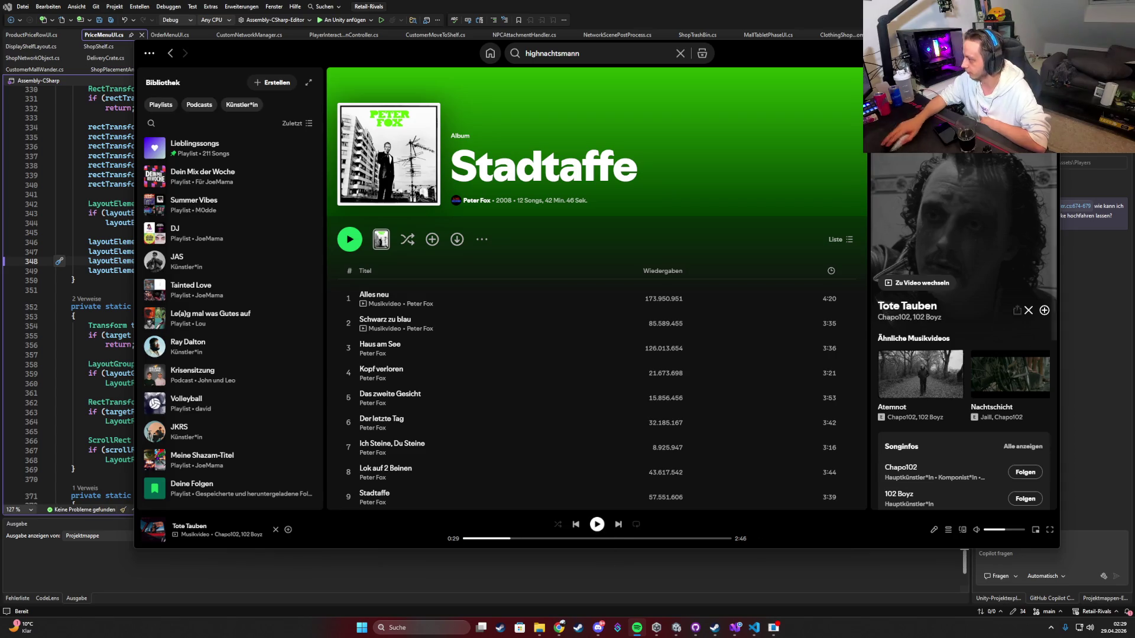
{"action": "key", "text": "alt+Tab"}
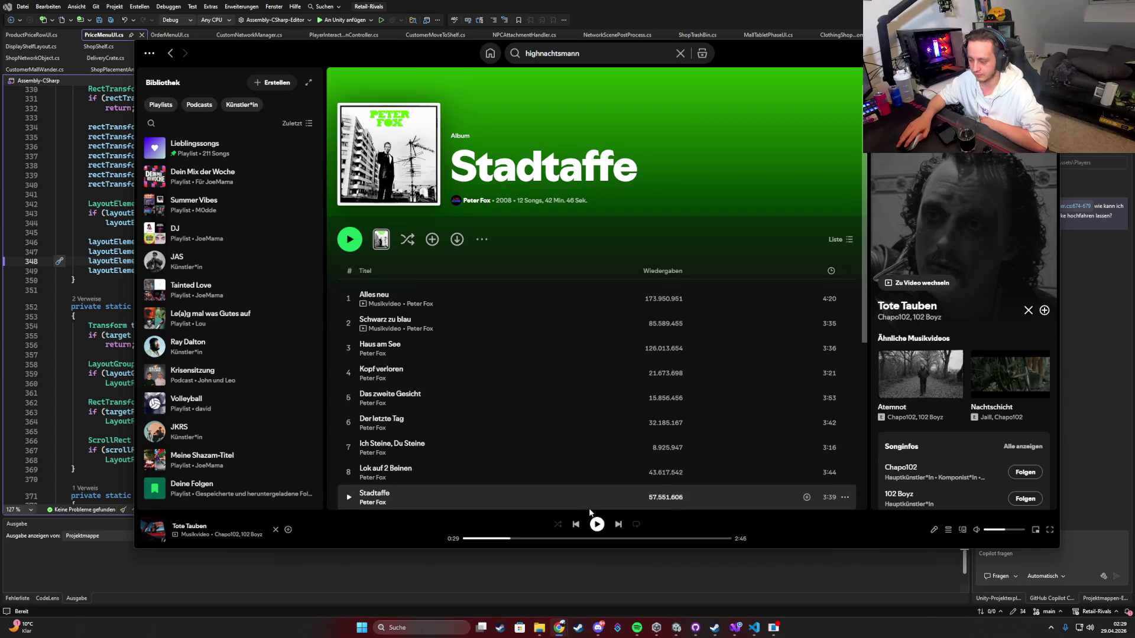
{"action": "left_click", "coordinate": [597, 524]}
{"action": "left_click", "coordinate": [1003, 53]}
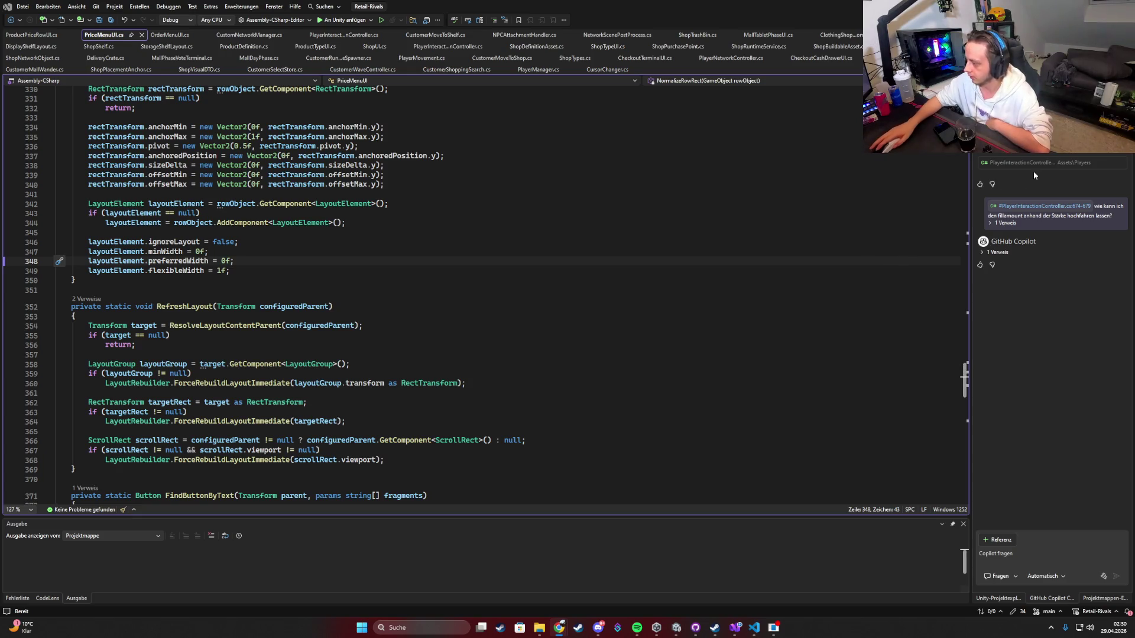
Step: Read the assistant's summary of the row-width fix, then return to Unity's main menu scene
{"action": "left_click", "coordinate": [753, 627]}
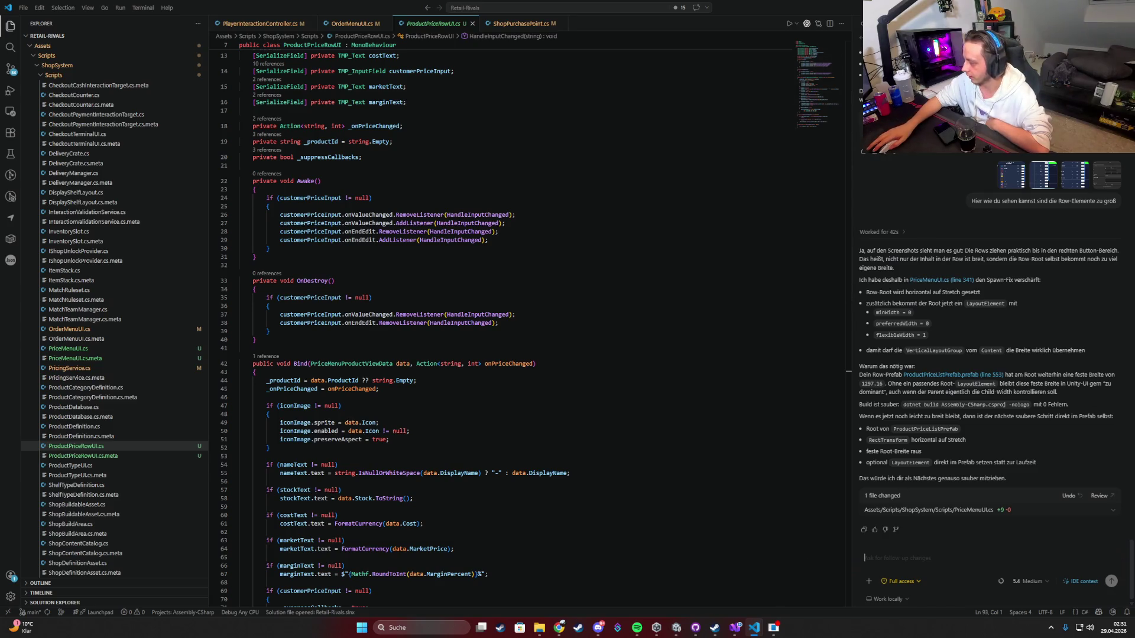
{"action": "key", "text": "alt+Tab"}
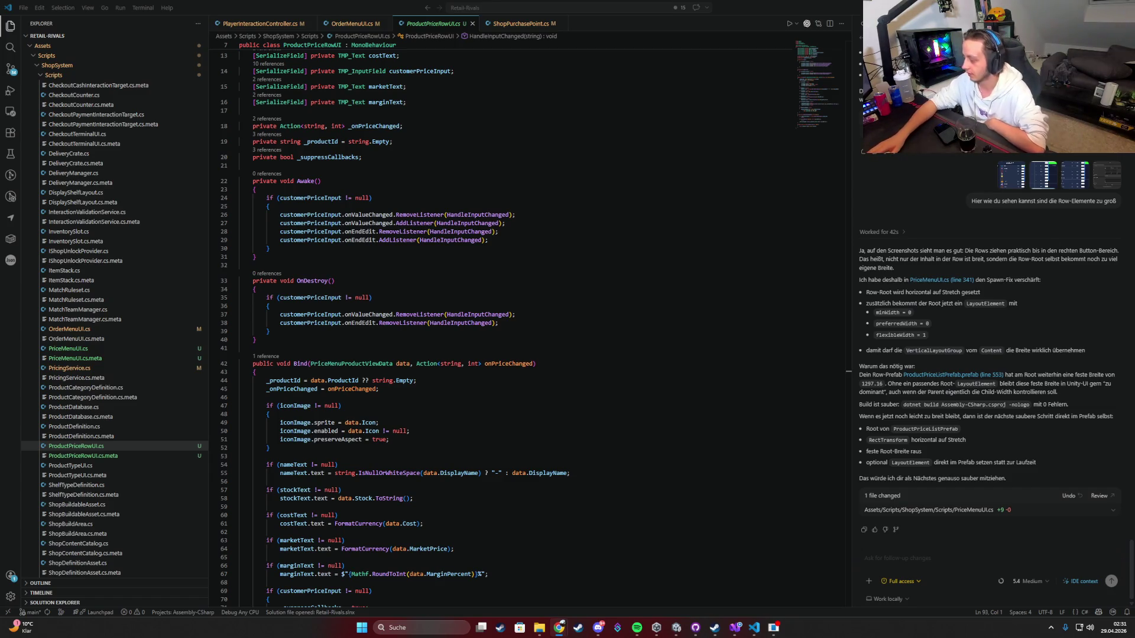
{"action": "left_click", "coordinate": [676, 627]}
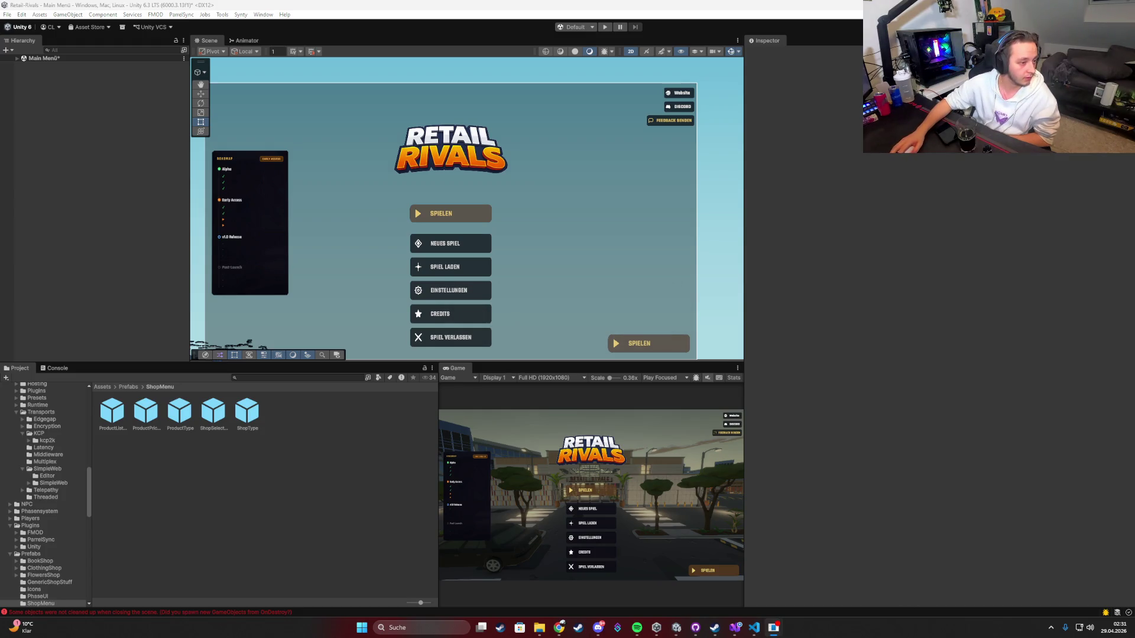
Step: Play the game, ready up, buy a Clothing Shop and open its product price list
{"action": "double_click", "coordinate": [450, 369]}
{"action": "left_click", "coordinate": [605, 26]}
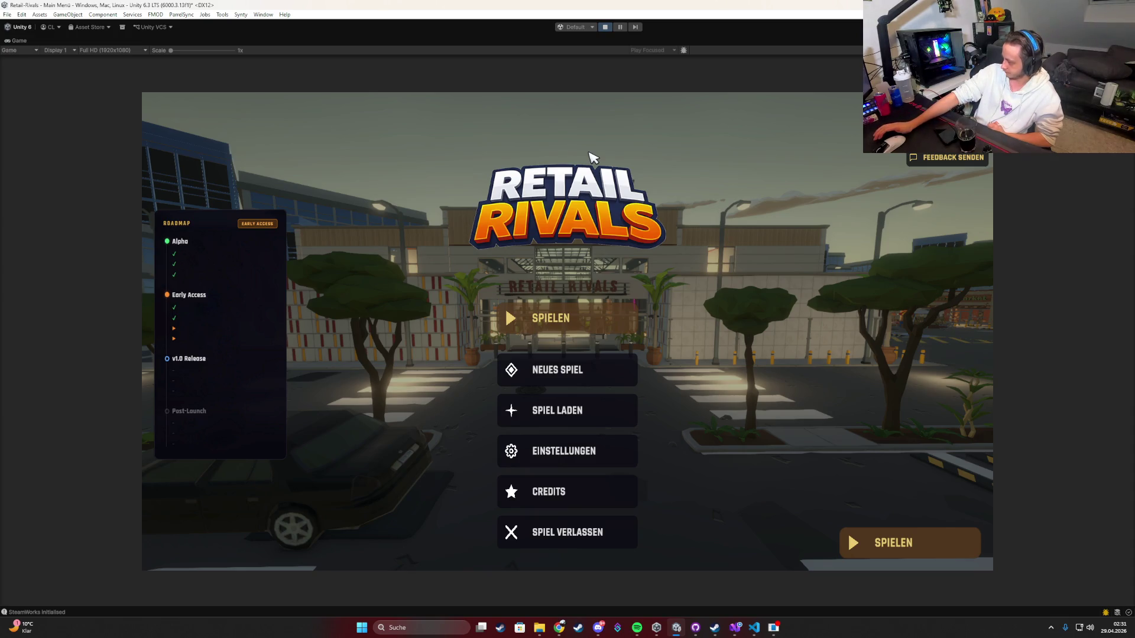
{"action": "left_click", "coordinate": [558, 325]}
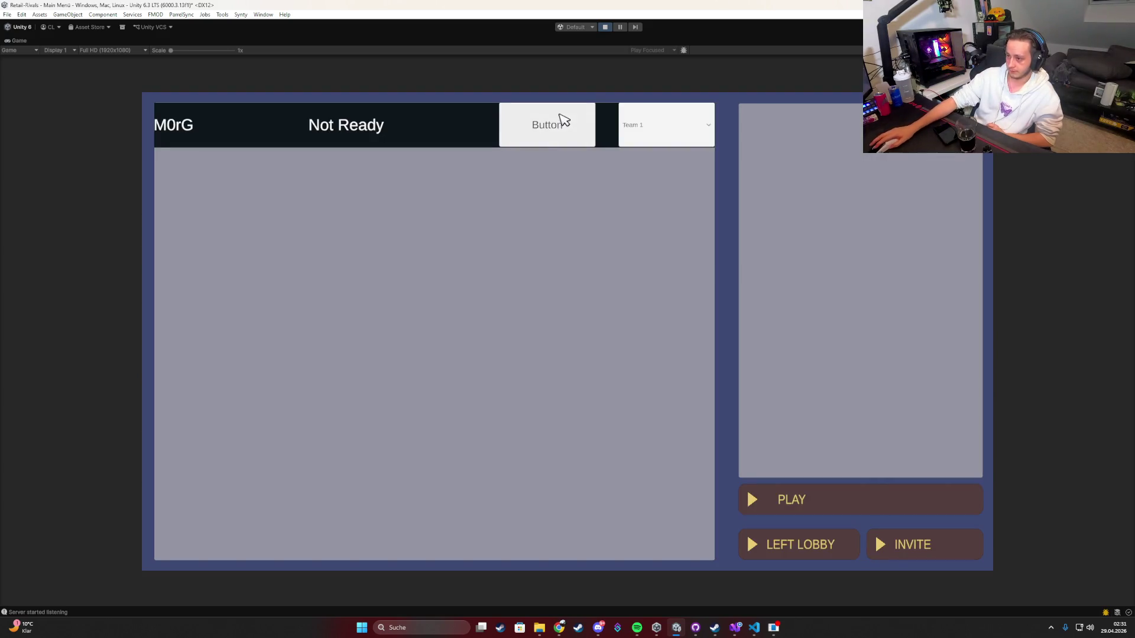
{"action": "left_click", "coordinate": [563, 120]}
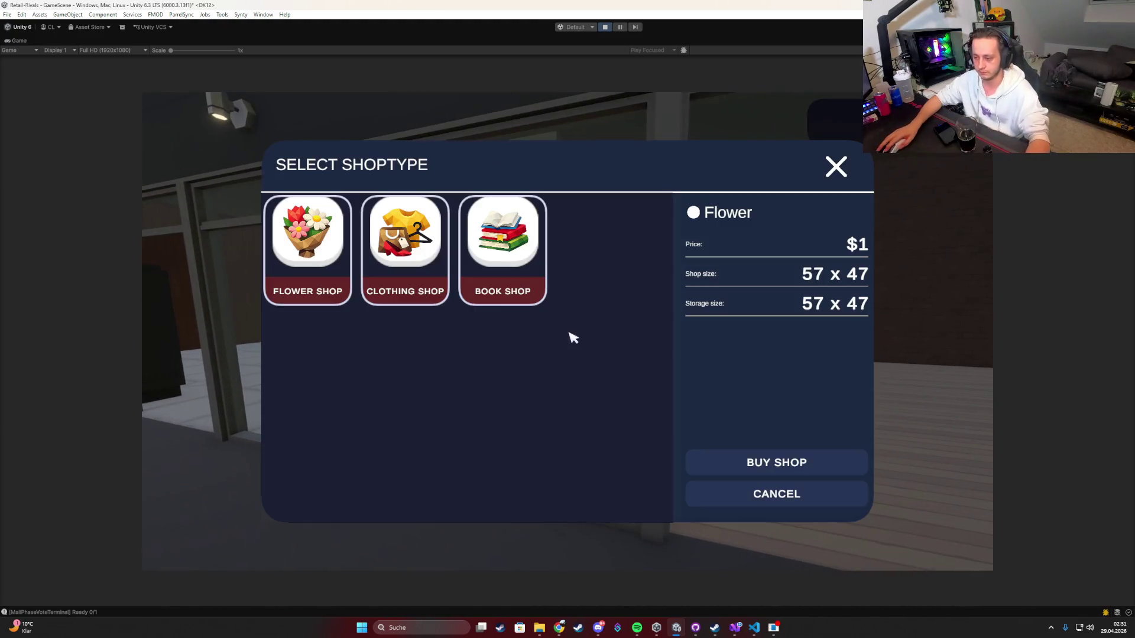
{"action": "left_click", "coordinate": [402, 250]}
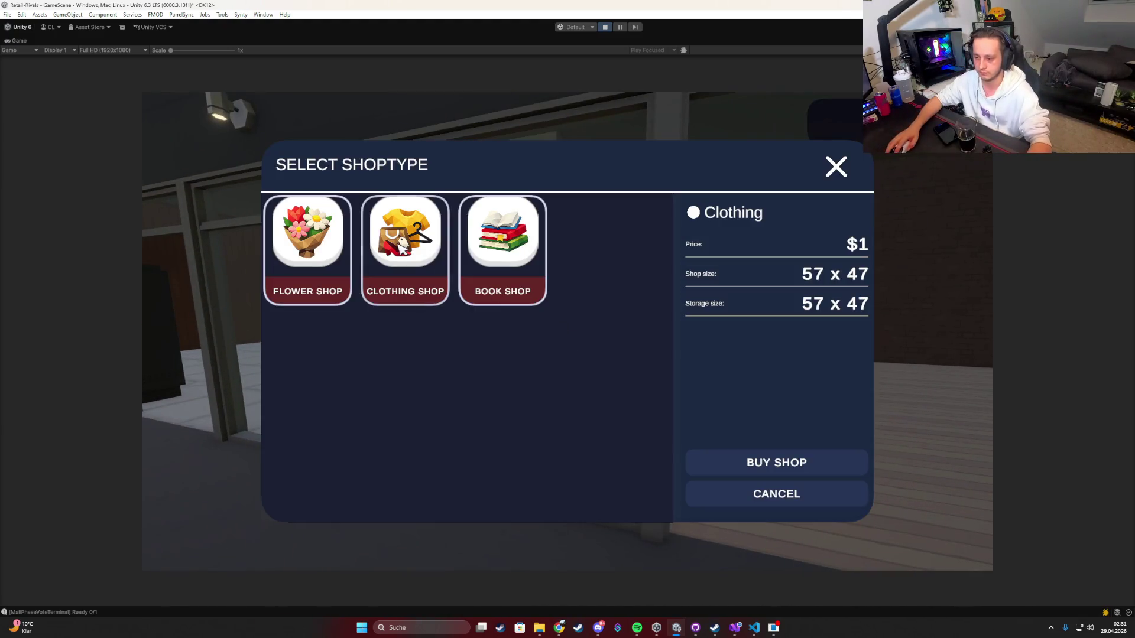
{"action": "left_click", "coordinate": [753, 462]}
{"action": "key", "text": "Tab"}
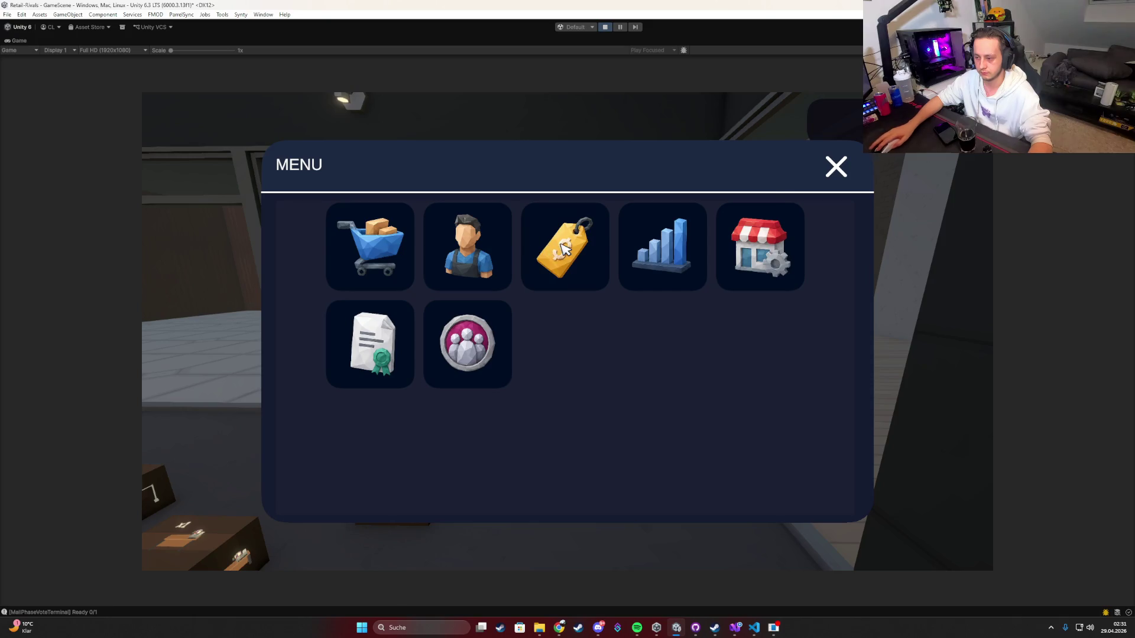
{"action": "left_click", "coordinate": [564, 250]}
{"action": "scroll", "coordinate": [532, 309], "scroll_direction": "up", "scroll_amount": 2}
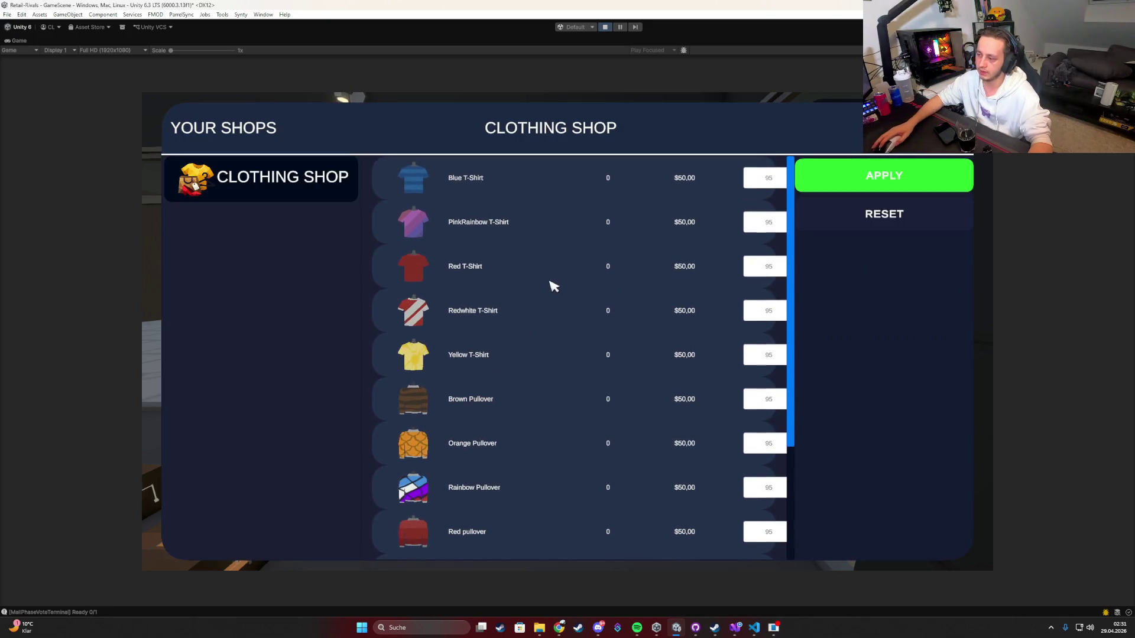
{"action": "key", "text": "super"}
Step: Set the Content Vertical Layout Group's Left and Right padding to 0
{"action": "double_click", "coordinate": [19, 39]}
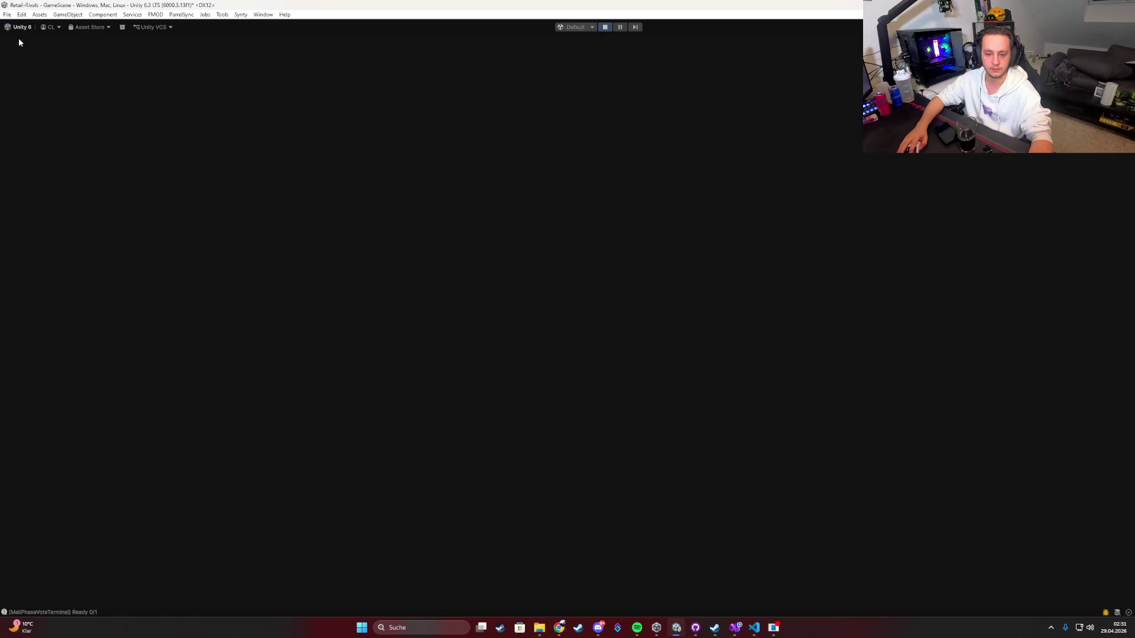
{"action": "key", "text": "super"}
{"action": "left_click", "coordinate": [435, 131]}
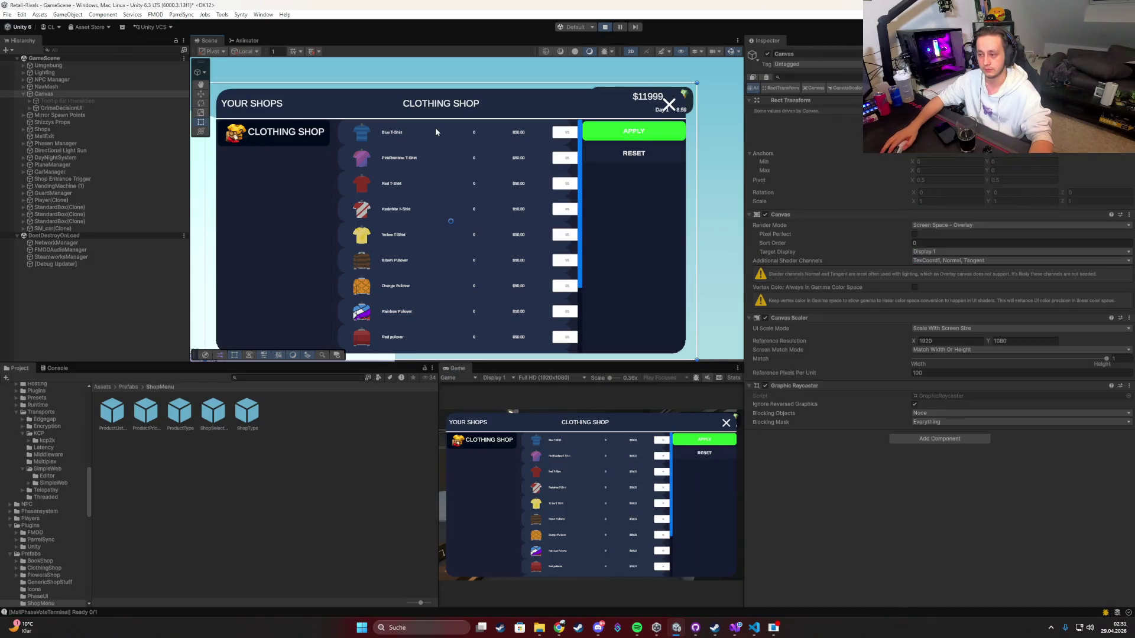
{"action": "left_click", "coordinate": [436, 131]}
{"action": "left_click", "coordinate": [118, 285]}
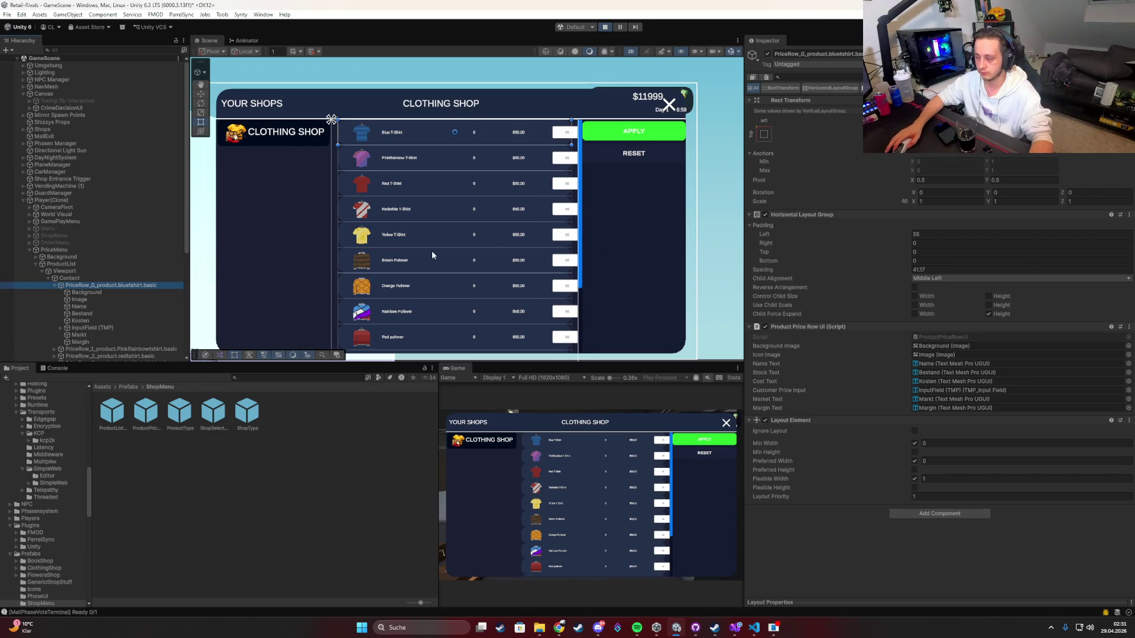
{"action": "left_click", "coordinate": [119, 279]}
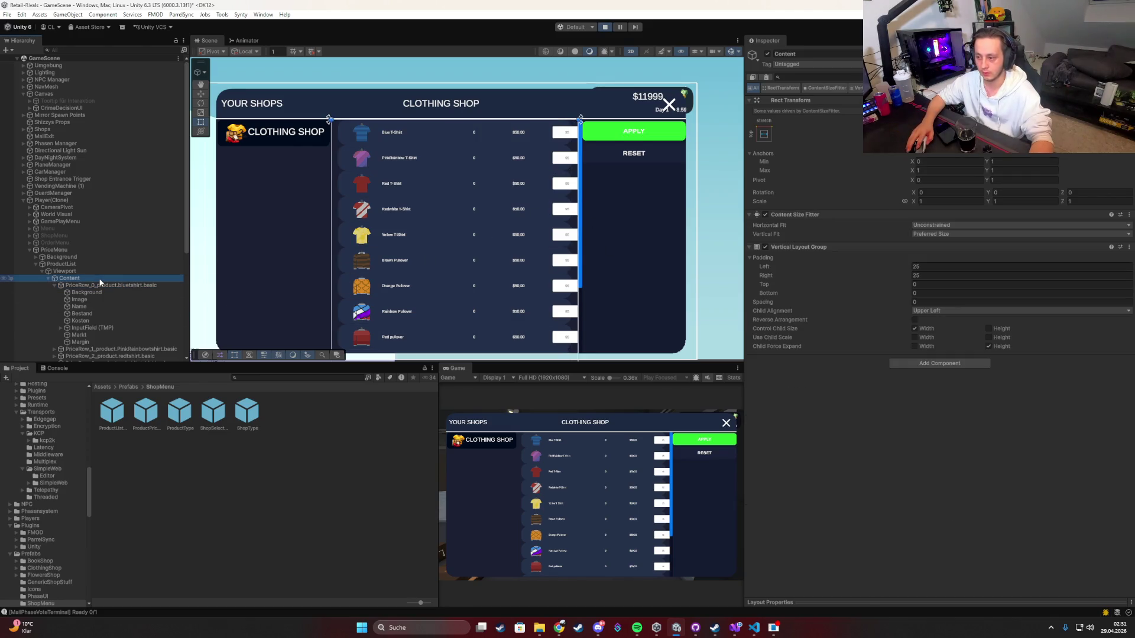
{"action": "left_click", "coordinate": [913, 276]}
{"action": "type", "text": "0"}
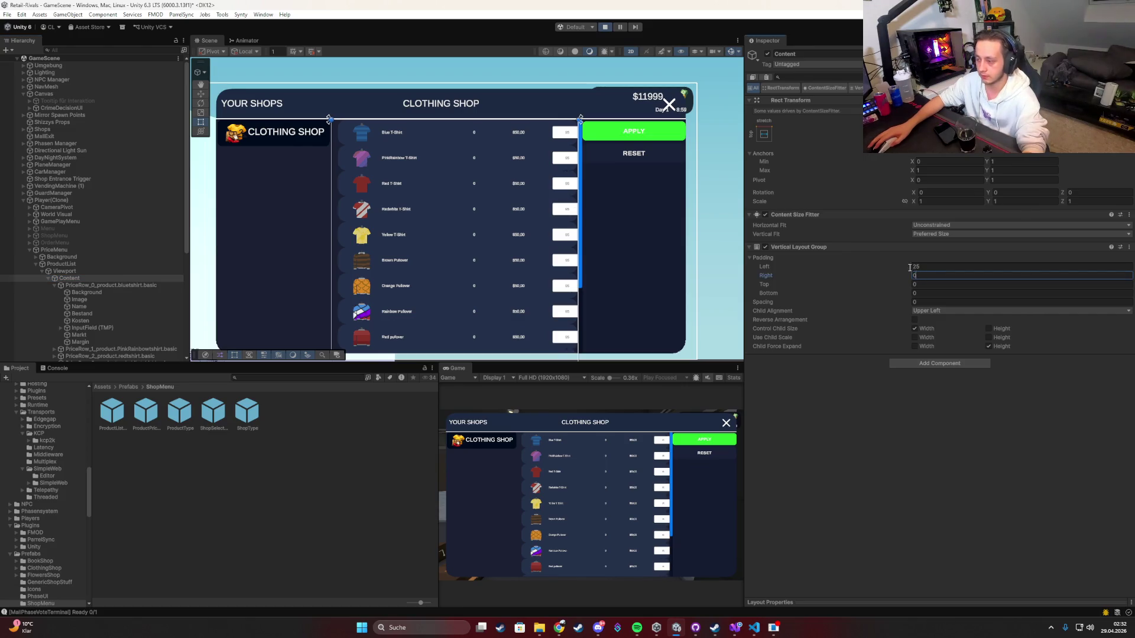
{"action": "left_click", "coordinate": [913, 266]}
{"action": "type", "text": "0"}
Step: Enable Control Child Size Width on the first price row and inspect its Background and Image
{"action": "left_click", "coordinate": [108, 286]}
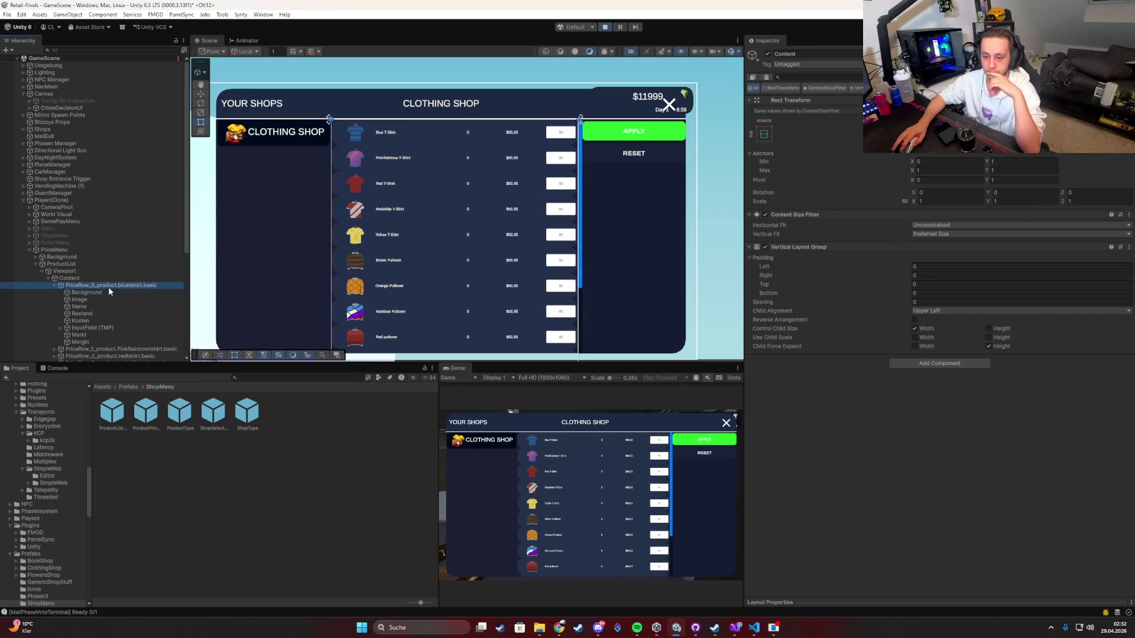
{"action": "left_click", "coordinate": [105, 292]}
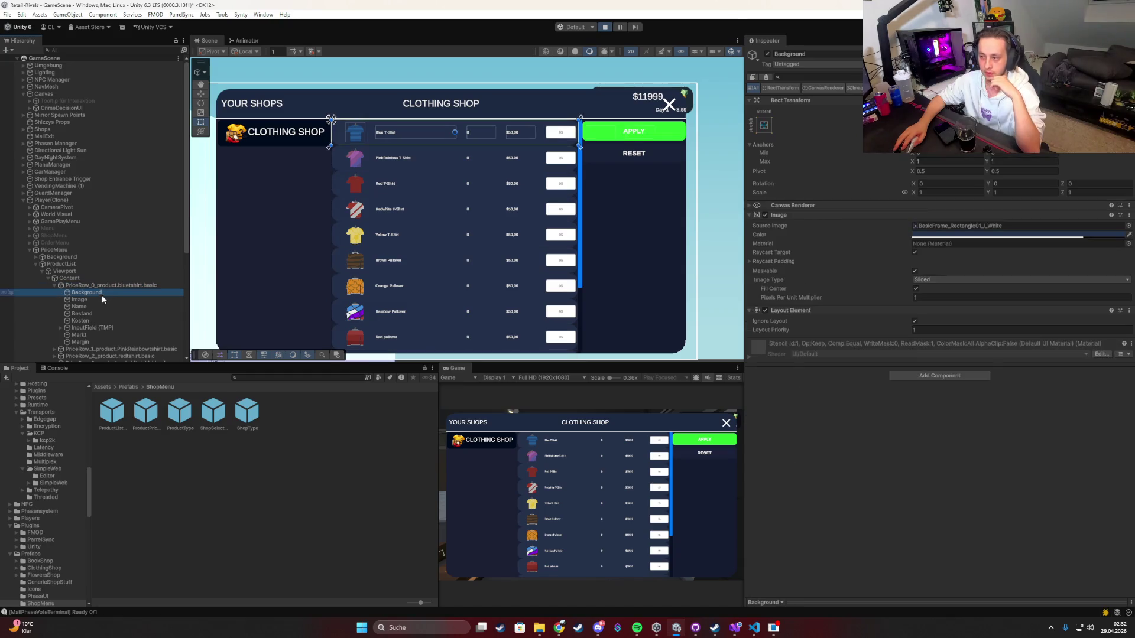
{"action": "left_click", "coordinate": [84, 284]}
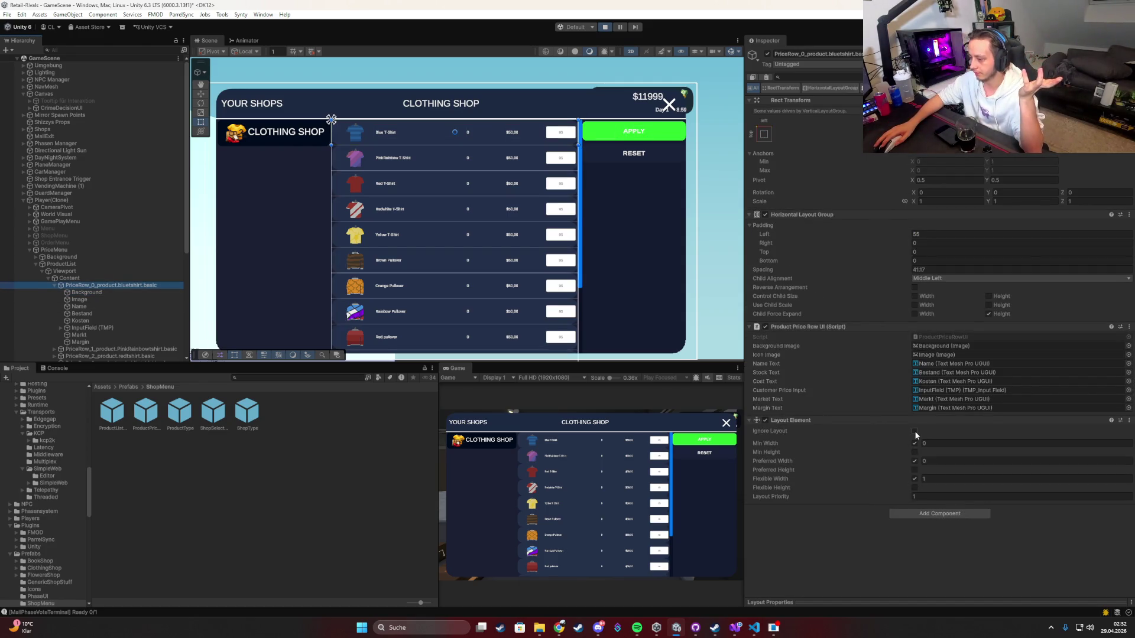
{"action": "left_click", "coordinate": [915, 297]}
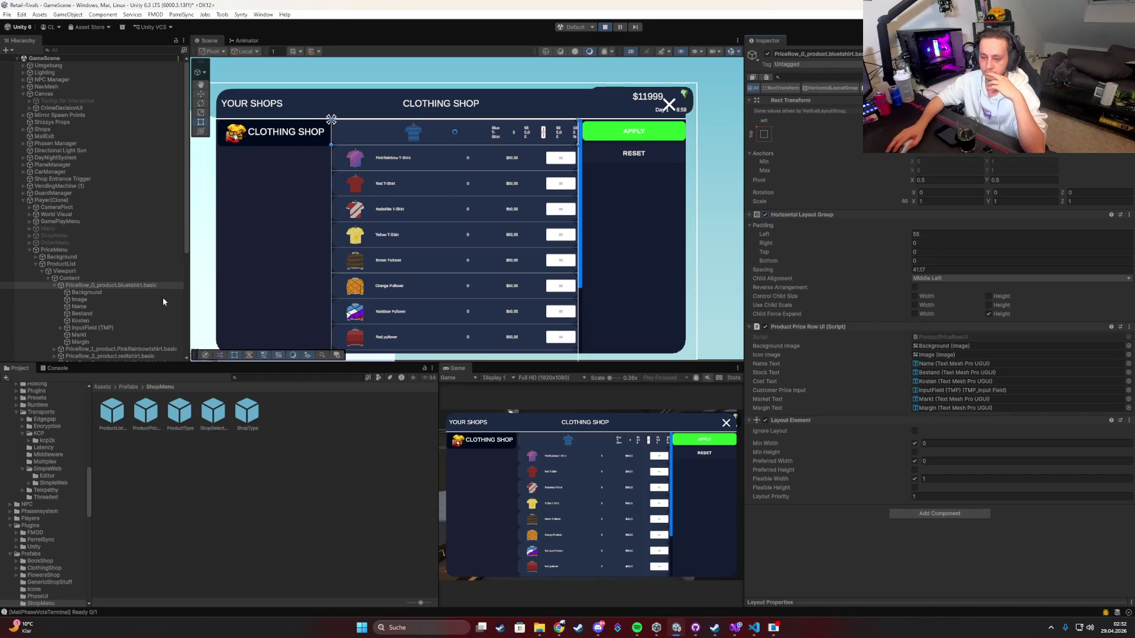
{"action": "left_click", "coordinate": [87, 292]}
{"action": "left_click", "coordinate": [98, 299]}
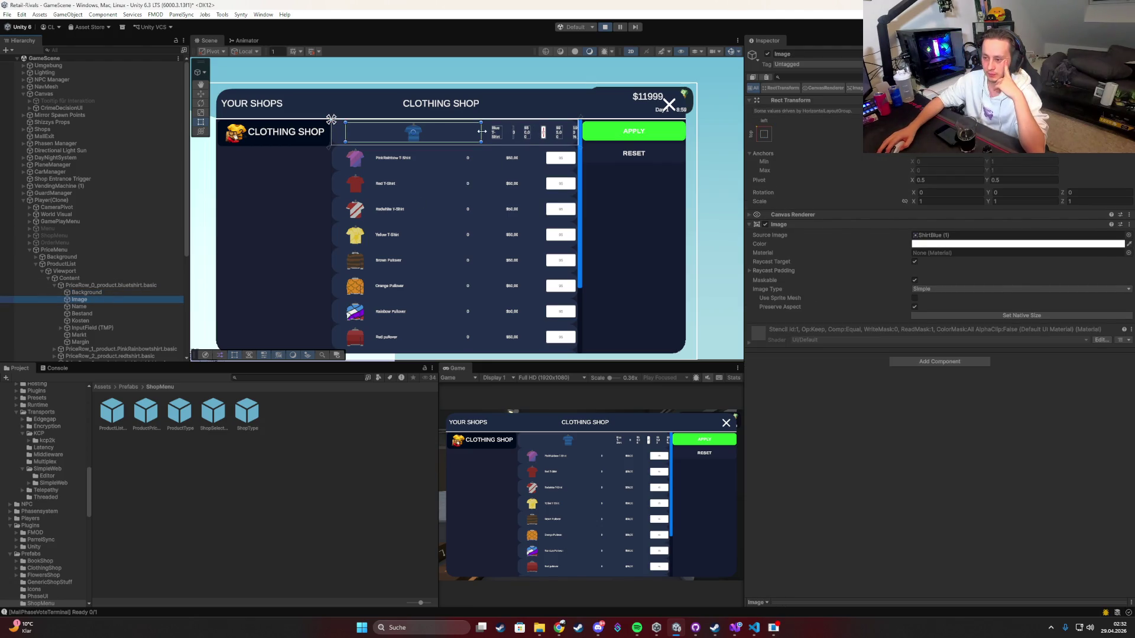
Step: Narrow the product icon and try the first row's child size, scale, force-expand and reverse options
{"action": "mouse_move", "coordinate": [481, 131]}
{"action": "left_mouse_down"}
{"action": "mouse_move", "coordinate": [373, 139]}
{"action": "mouse_move", "coordinate": [384, 140]}
{"action": "left_mouse_up"}
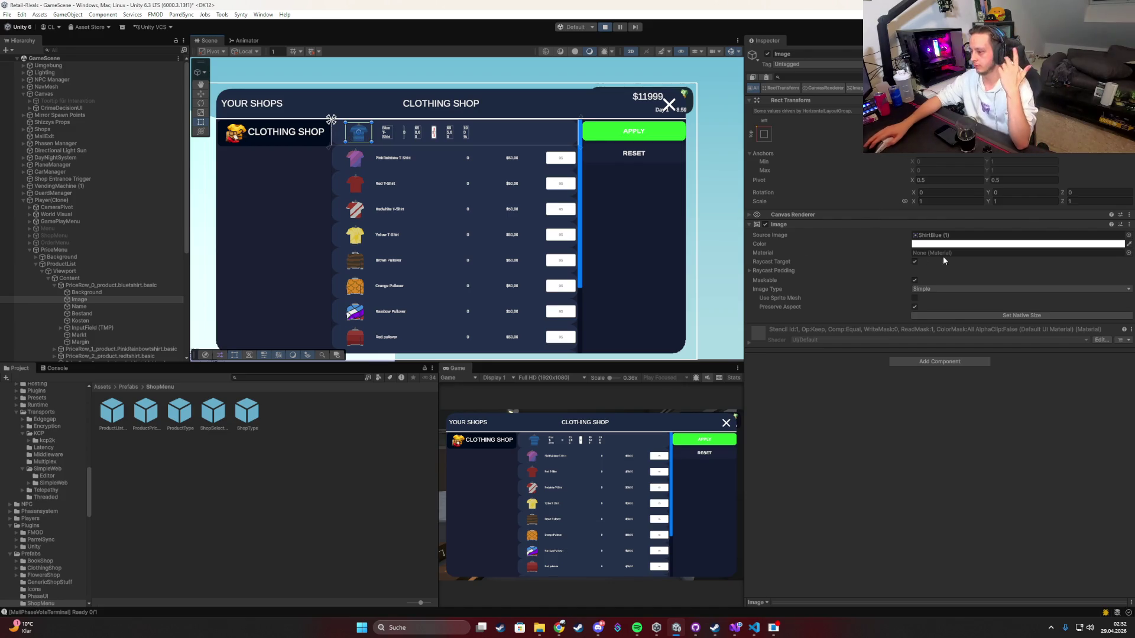
{"action": "left_click", "coordinate": [116, 286]}
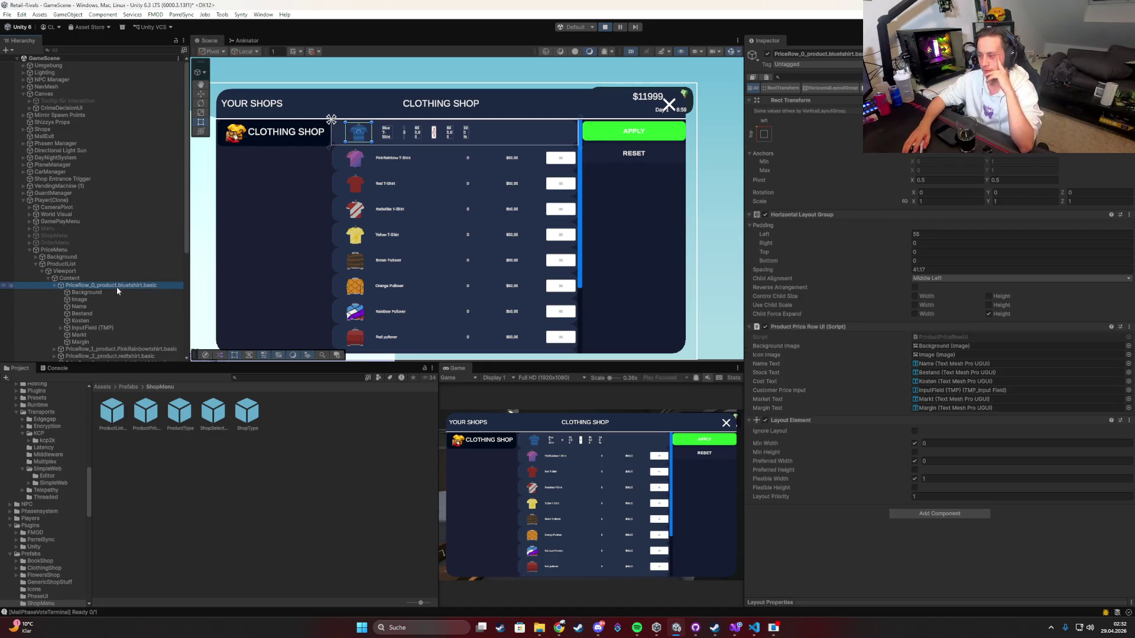
{"action": "left_click", "coordinate": [915, 314]}
{"action": "left_click", "coordinate": [914, 296]}
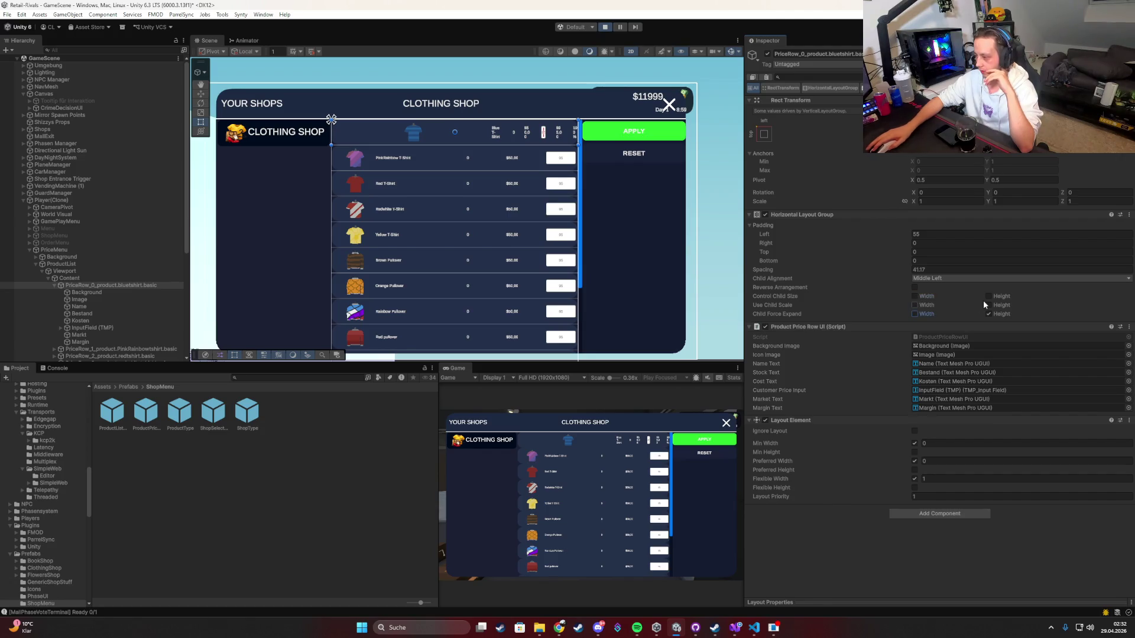
{"action": "left_click", "coordinate": [914, 305]}
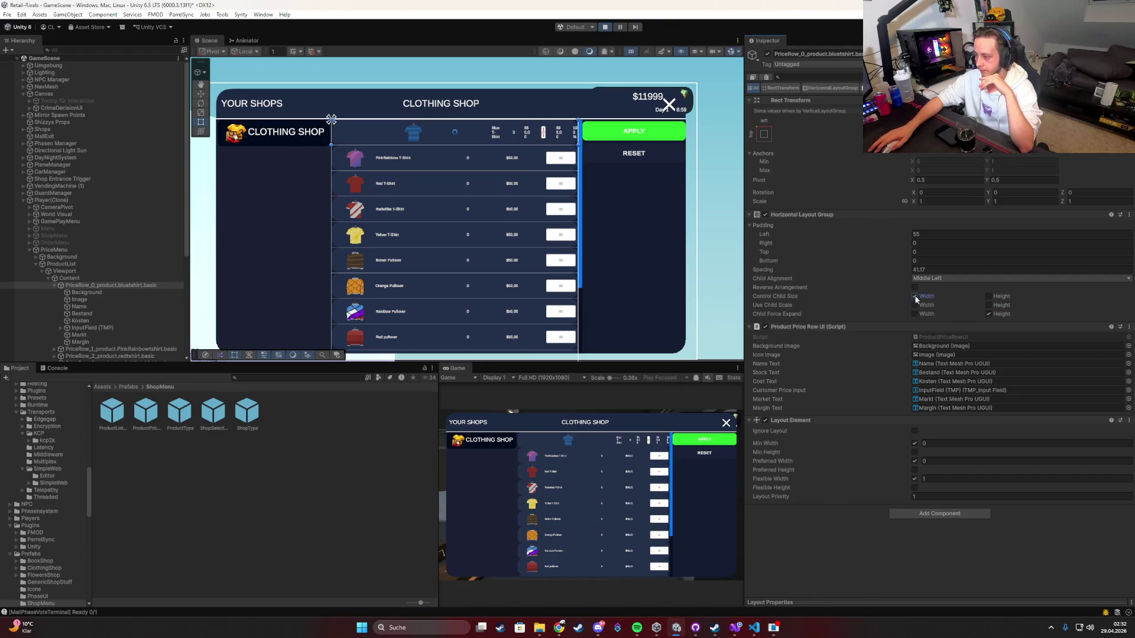
{"action": "left_click", "coordinate": [914, 296]}
{"action": "left_click", "coordinate": [987, 297]}
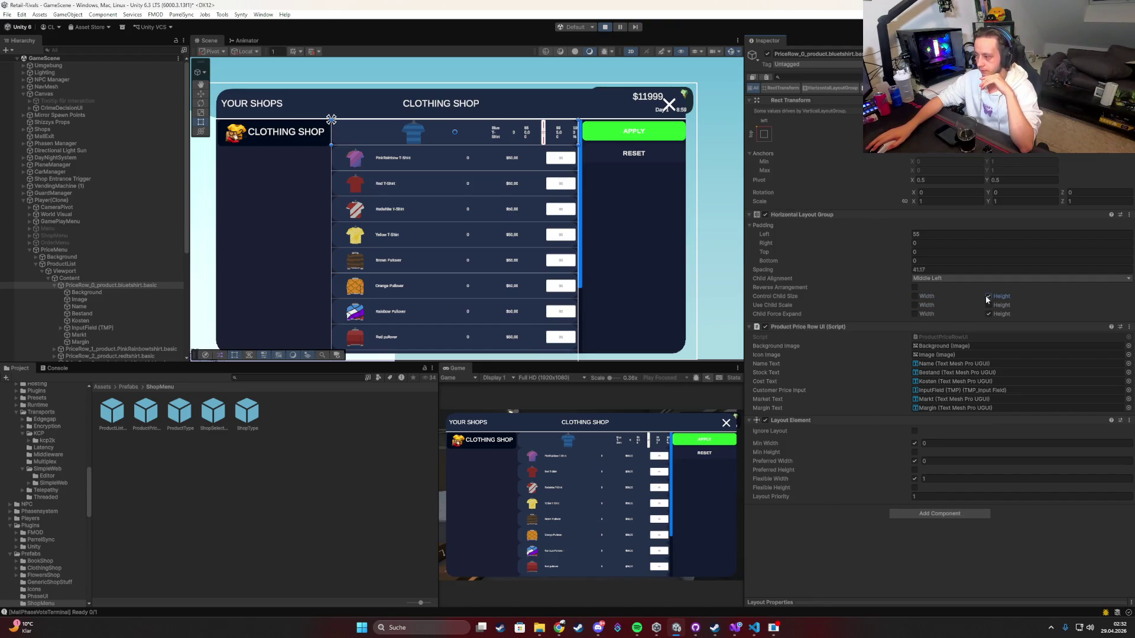
{"action": "left_click", "coordinate": [986, 297]}
{"action": "left_click", "coordinate": [914, 313]}
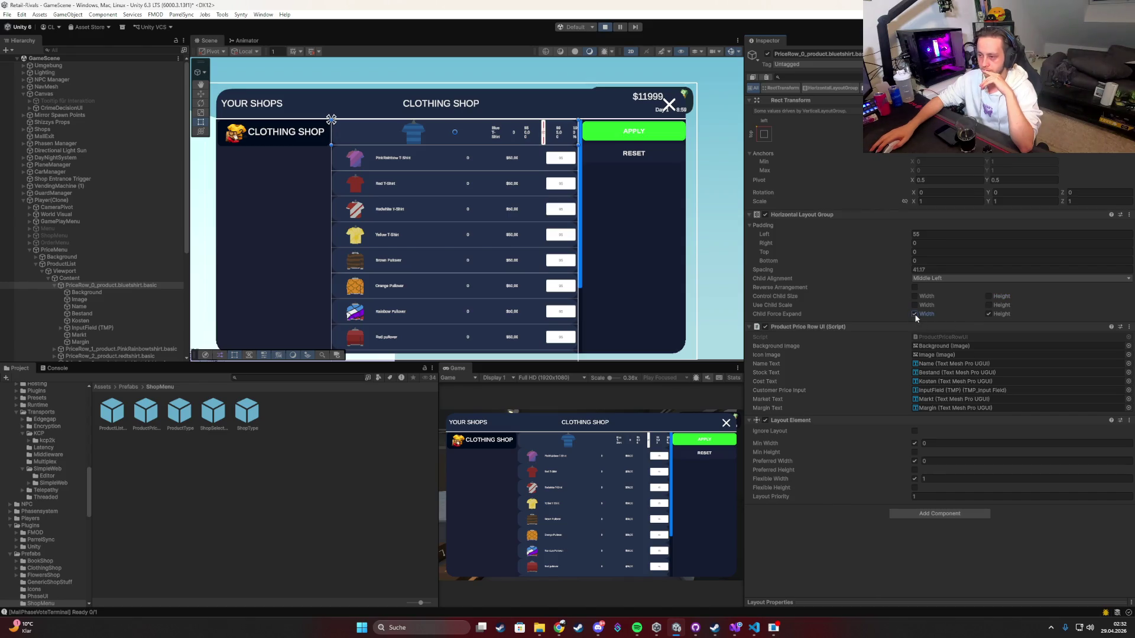
{"action": "left_click", "coordinate": [915, 288]}
{"action": "left_click", "coordinate": [915, 288]}
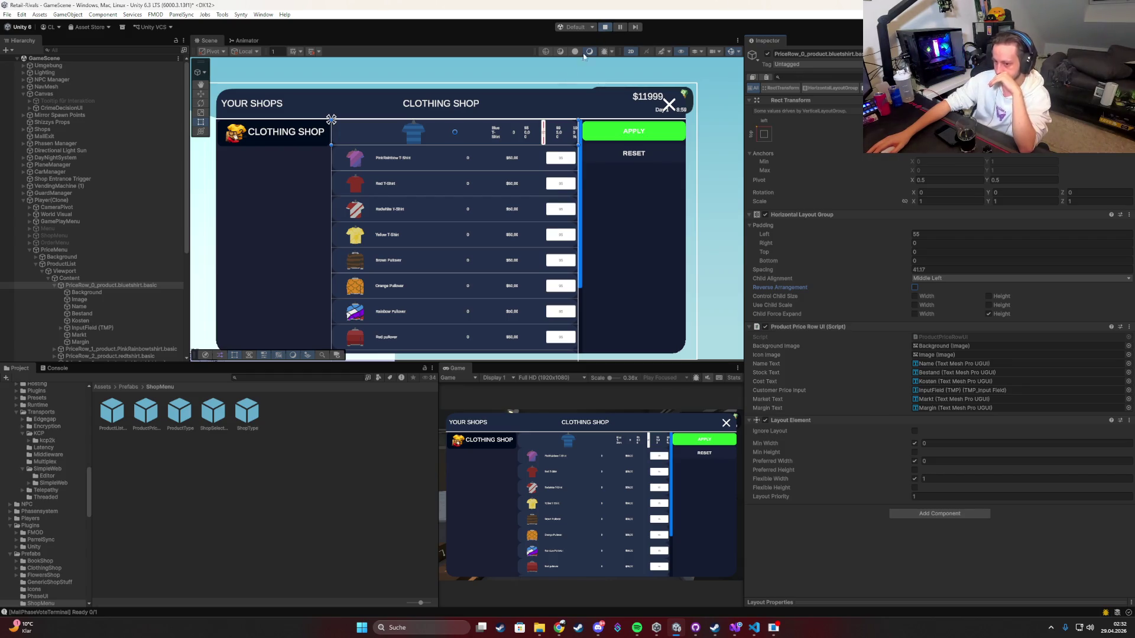
{"action": "left_click", "coordinate": [74, 279]}
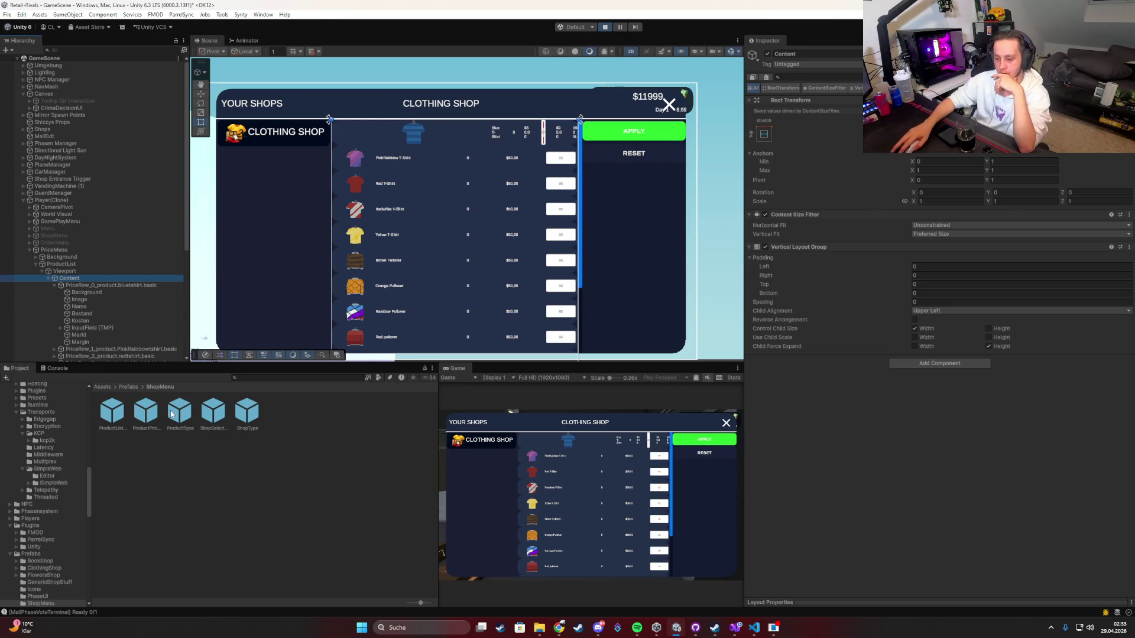
Step: In ProductPriceListPrefab, enable Control Child Size Width and Child Force Expand Width
{"action": "double_click", "coordinate": [145, 413]}
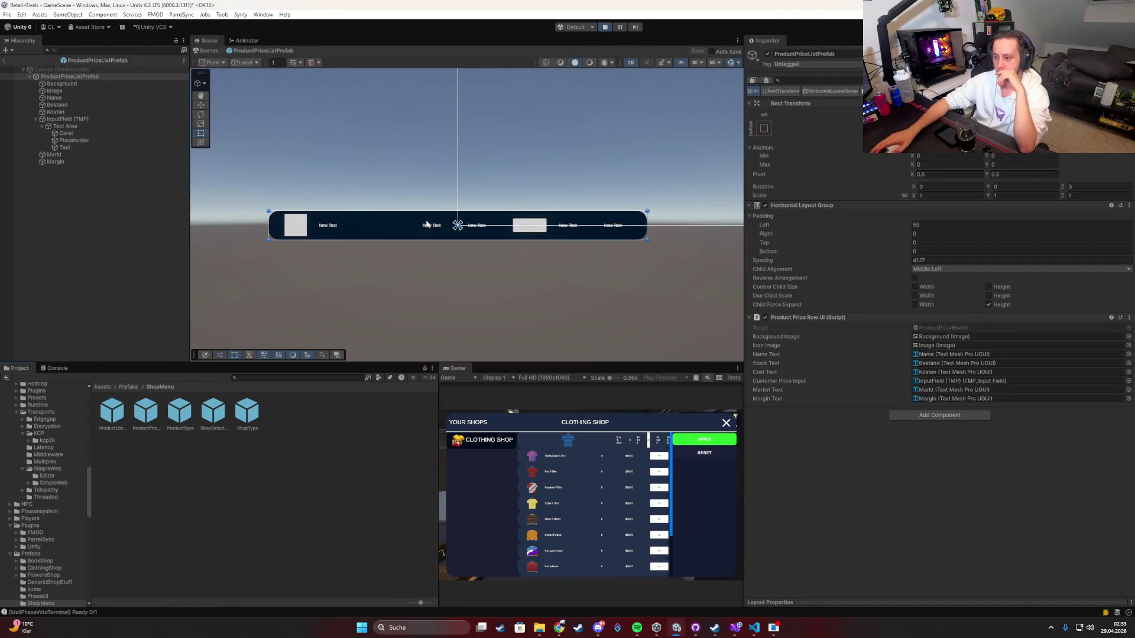
{"action": "left_click", "coordinate": [36, 118]}
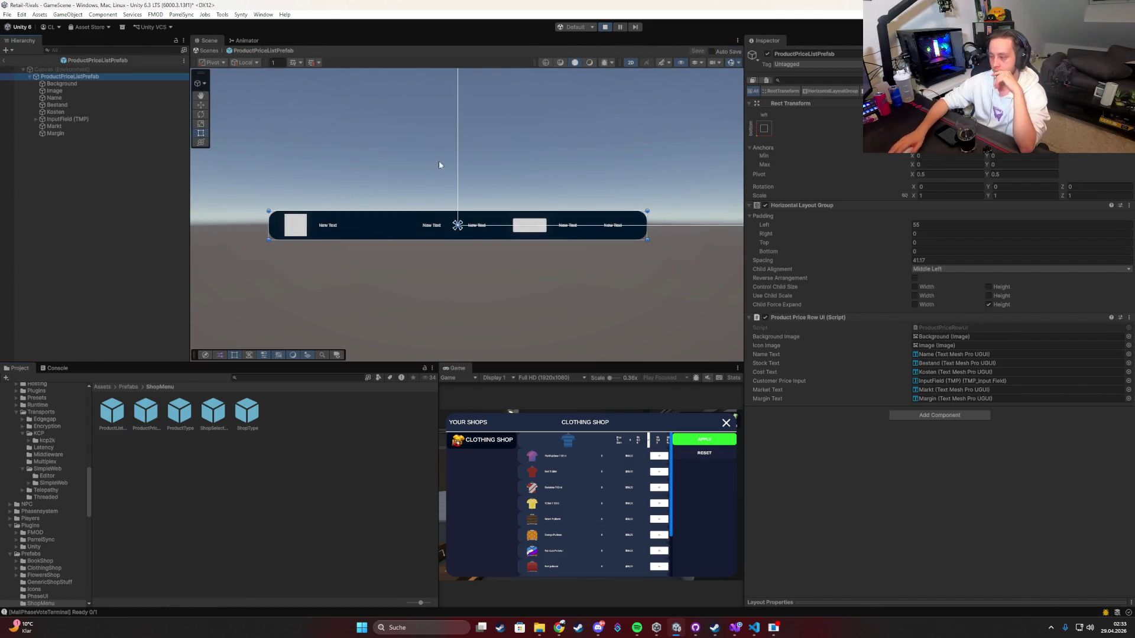
{"action": "left_click", "coordinate": [765, 205]}
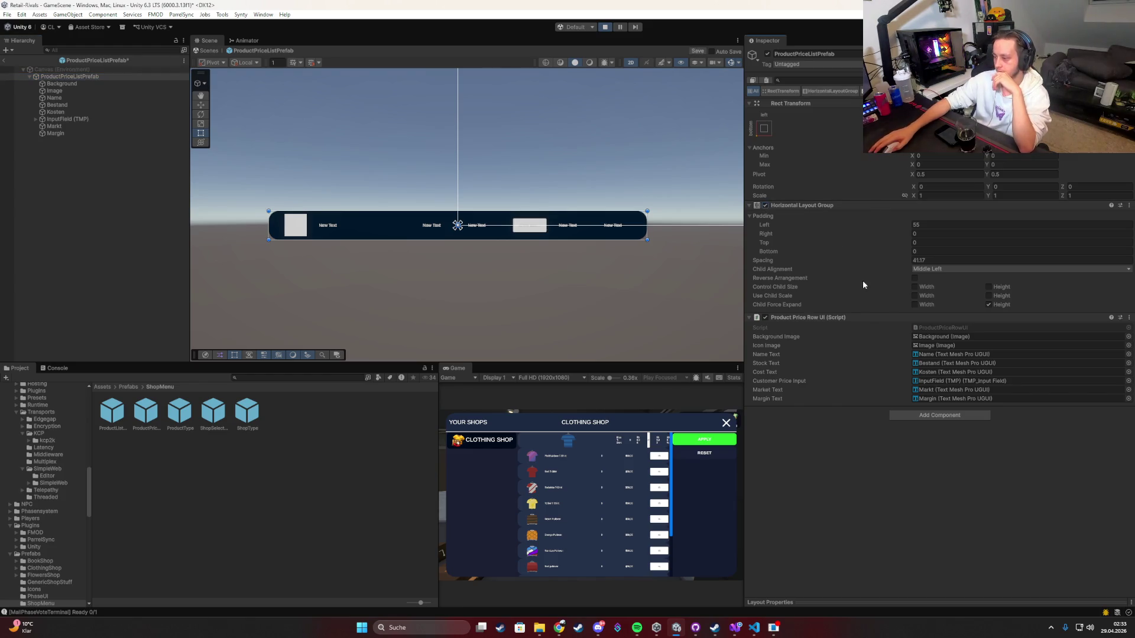
{"action": "left_click", "coordinate": [913, 288]}
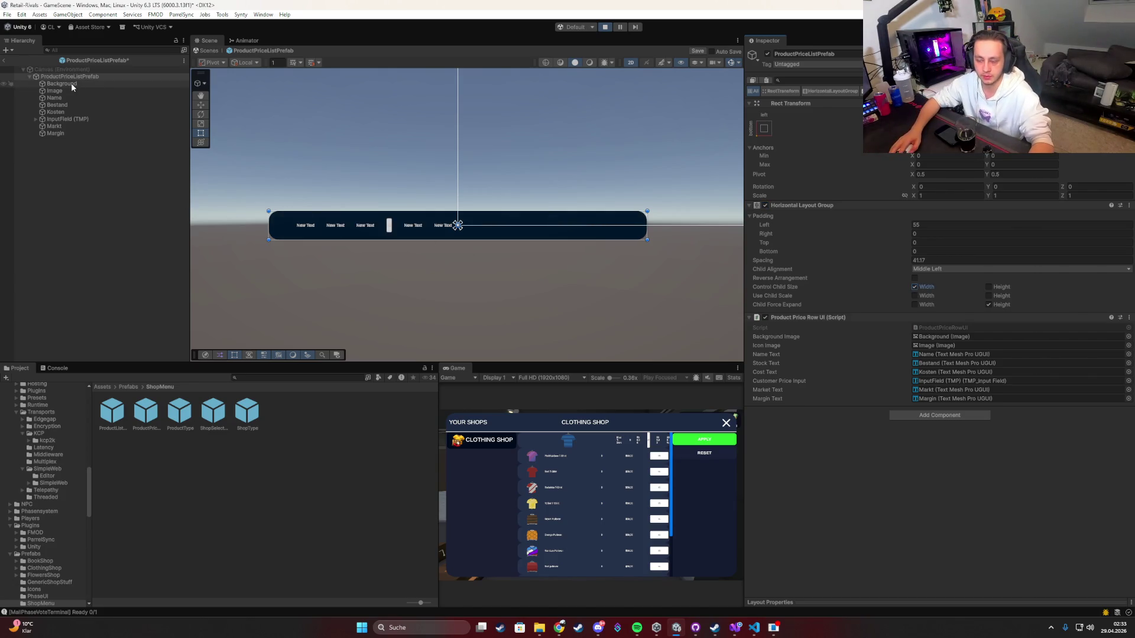
{"action": "left_click", "coordinate": [914, 304]}
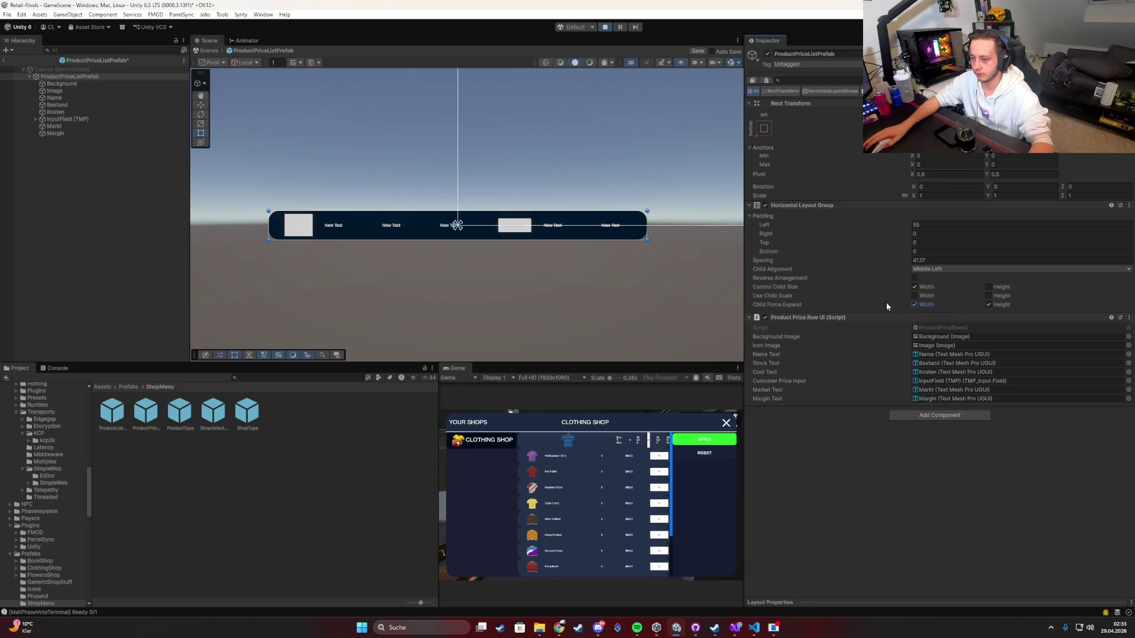
{"action": "scroll", "coordinate": [462, 284], "scroll_direction": "down", "scroll_amount": 2}
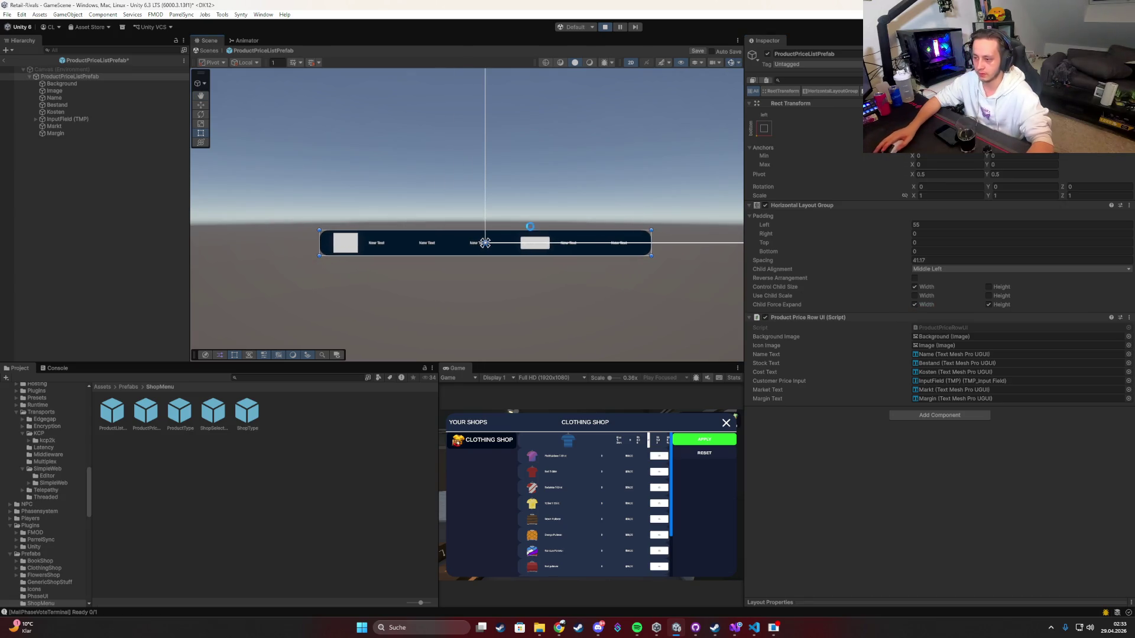
{"action": "left_click", "coordinate": [4, 60]}
Step: Reopen the Clothing Shop price screen in the maximized Game view to check the rows
{"action": "double_click", "coordinate": [455, 372]}
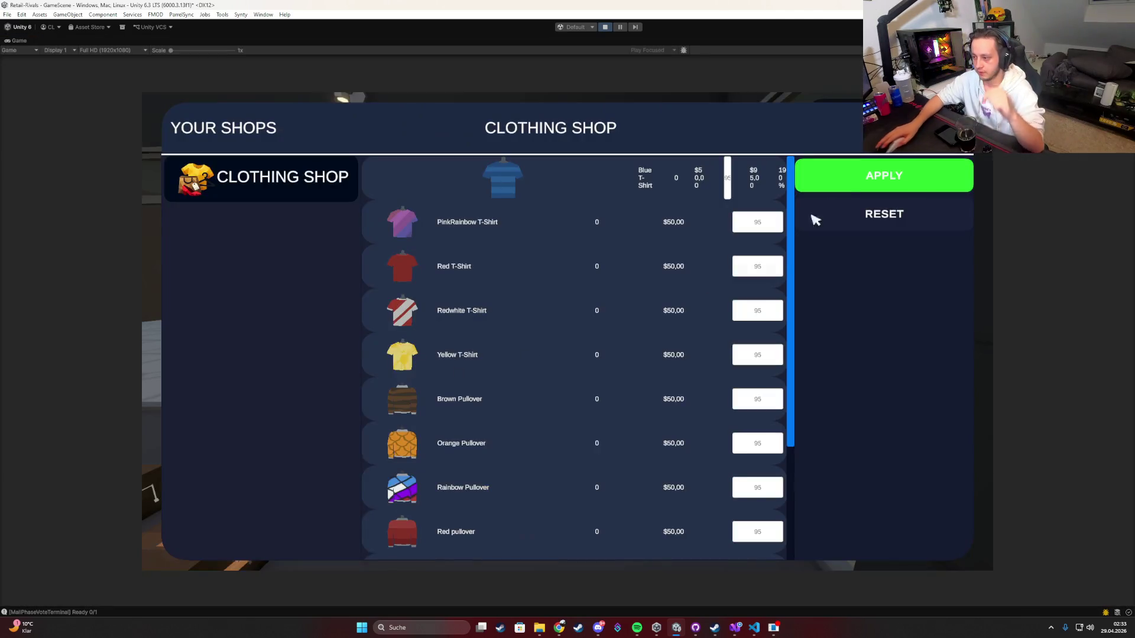
{"action": "key", "text": "Escape"}
{"action": "left_click", "coordinate": [553, 276]}
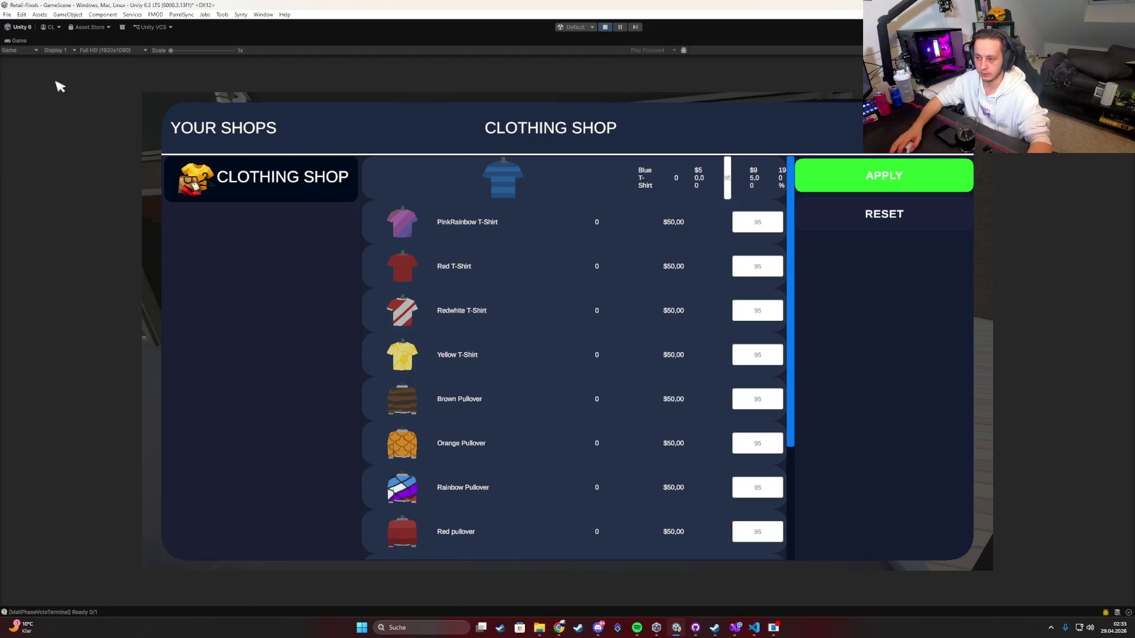
{"action": "double_click", "coordinate": [14, 40]}
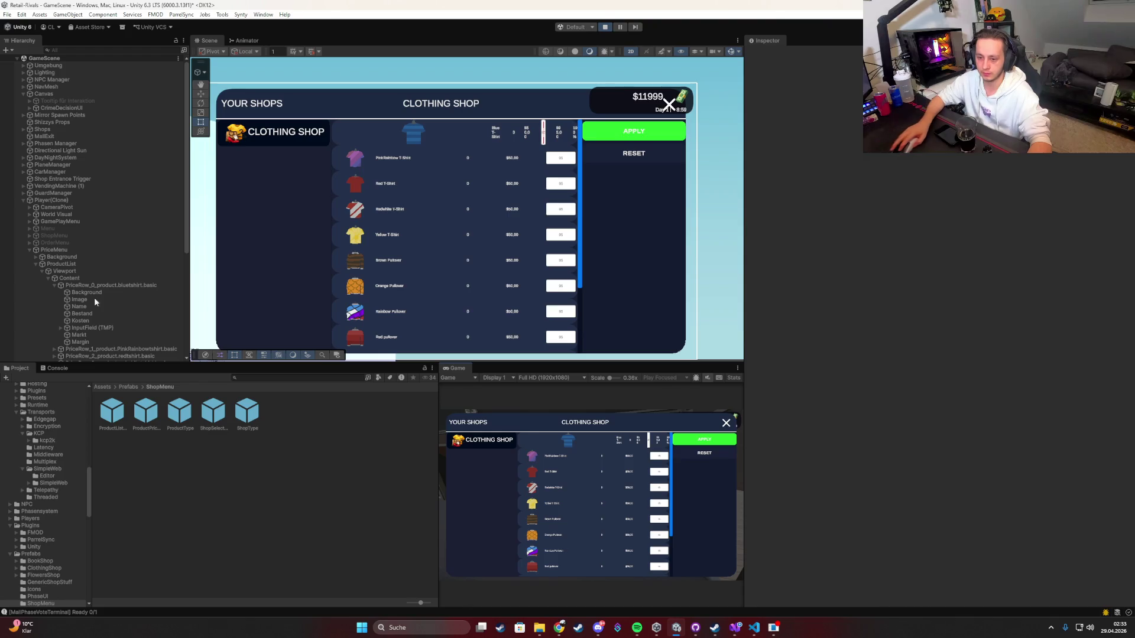
Step: Enable Child Force Expand Width on the first row, plus Control Child Size Width on PinkRainbow
{"action": "left_click", "coordinate": [98, 286]}
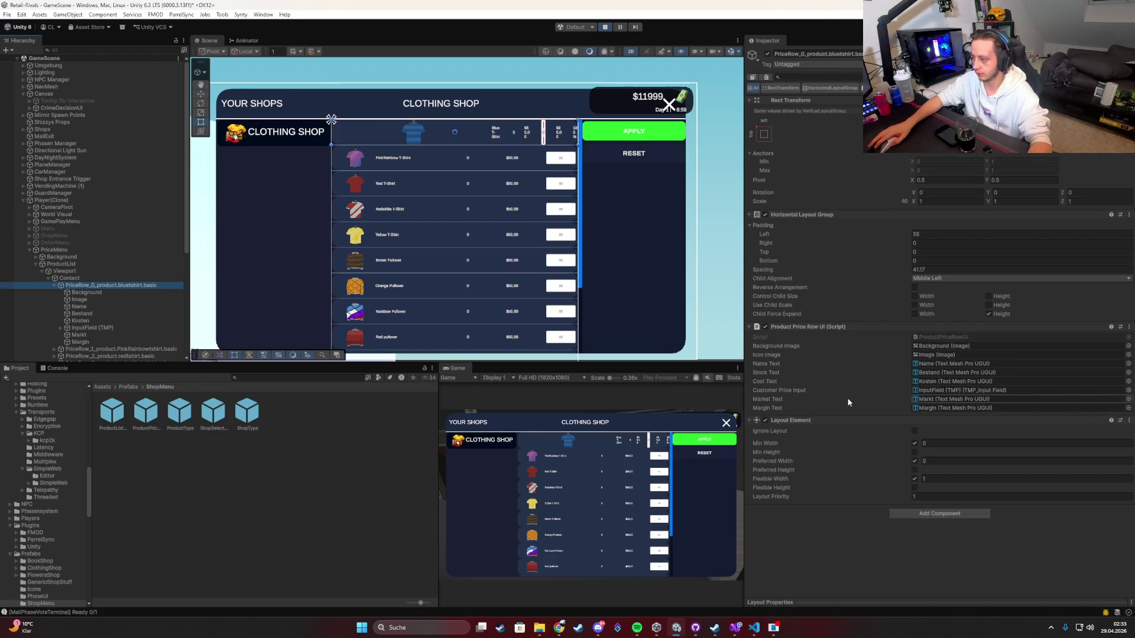
{"action": "left_click", "coordinate": [915, 312]}
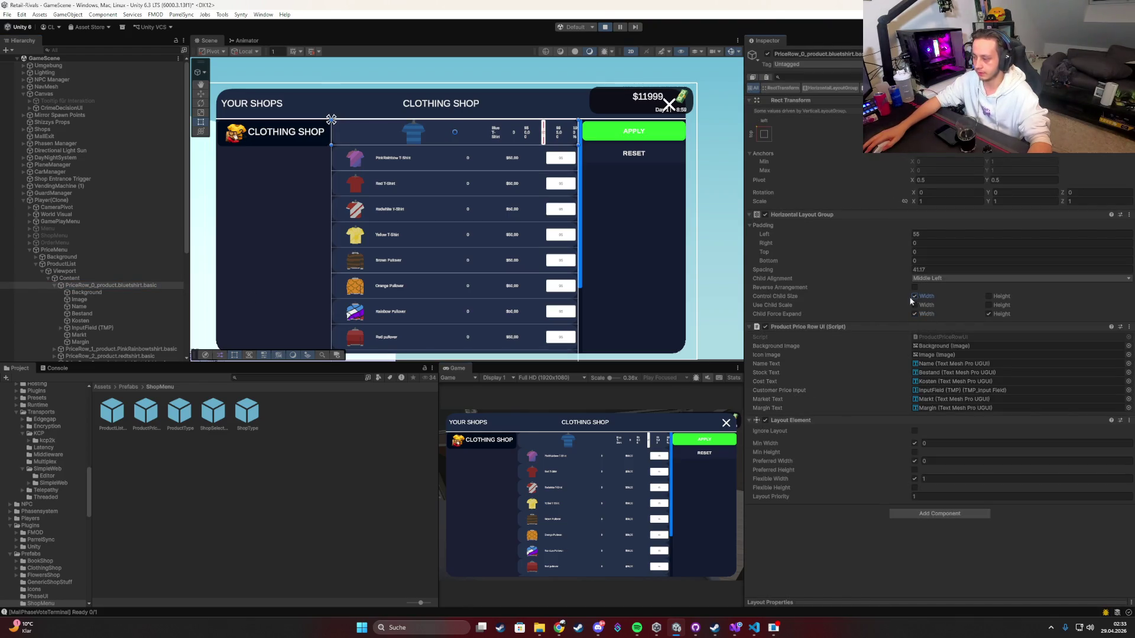
{"action": "left_click", "coordinate": [119, 349]}
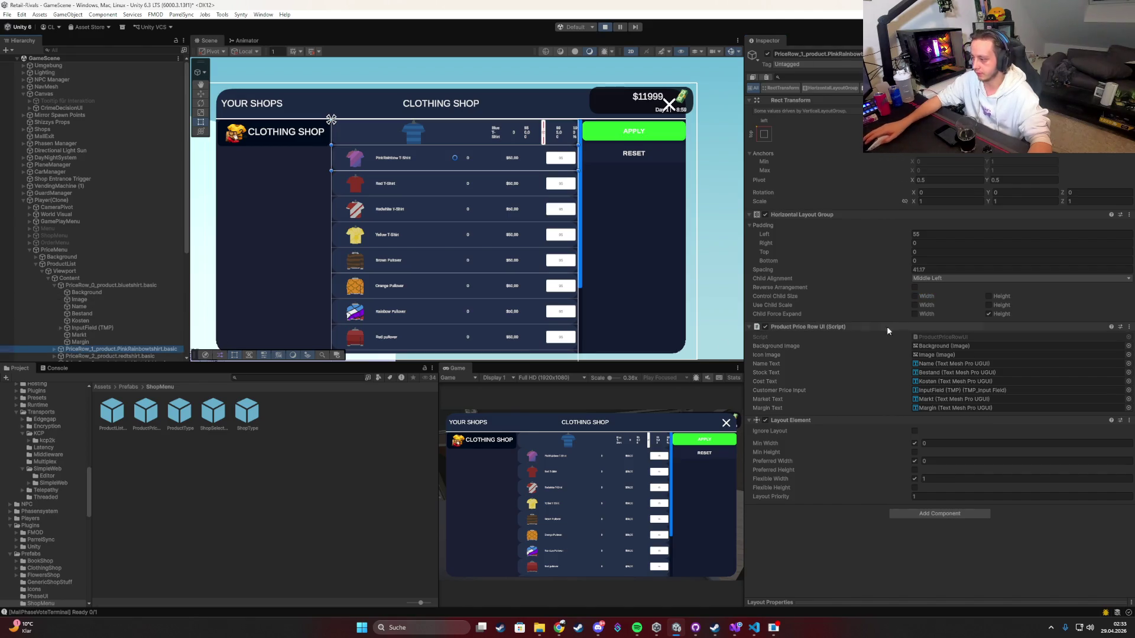
{"action": "left_click", "coordinate": [914, 314]}
{"action": "left_click", "coordinate": [914, 296]}
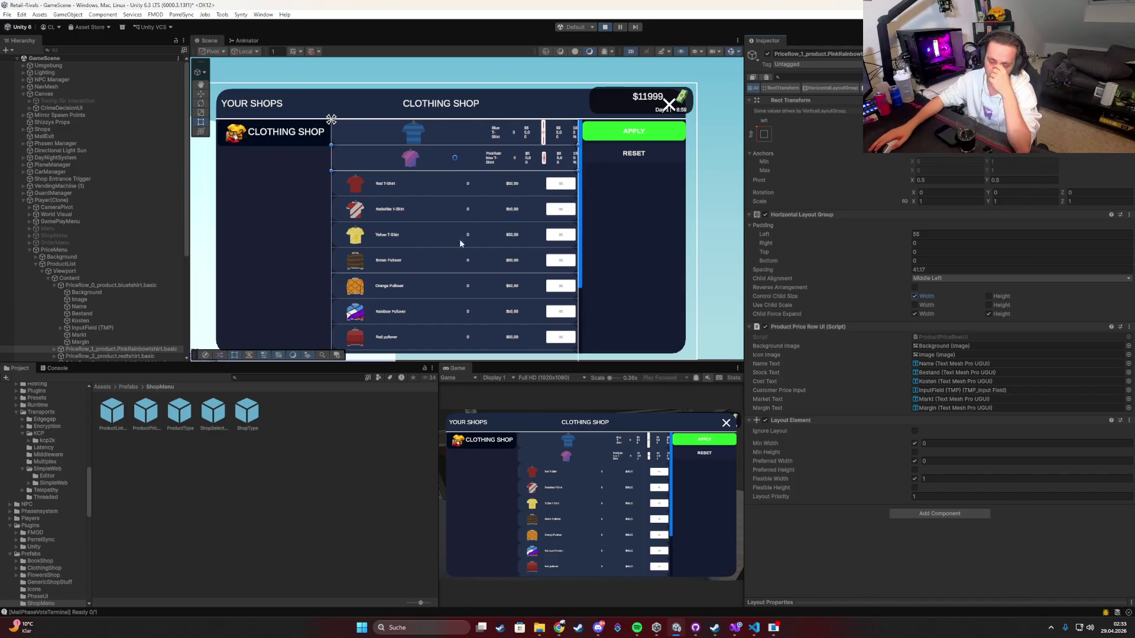
Step: Narrow the row prefab to about 584 wide, then exit Prefab Mode discarding the change
{"action": "double_click", "coordinate": [151, 414]}
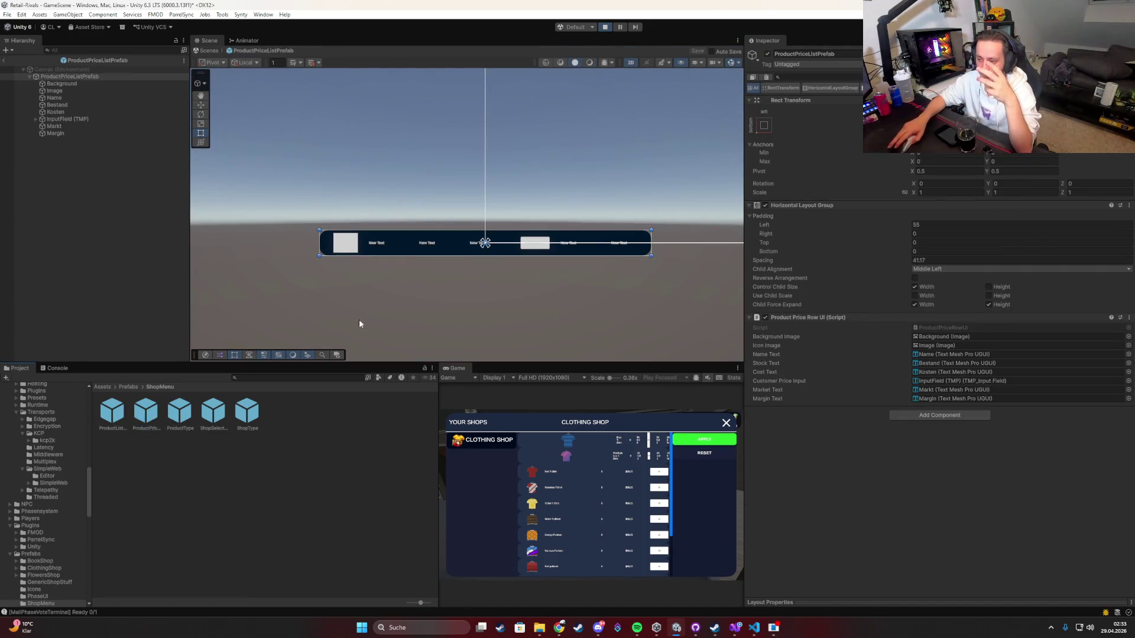
{"action": "left_click_drag", "start_coordinate": [706, 227], "coordinate": [464, 231]}
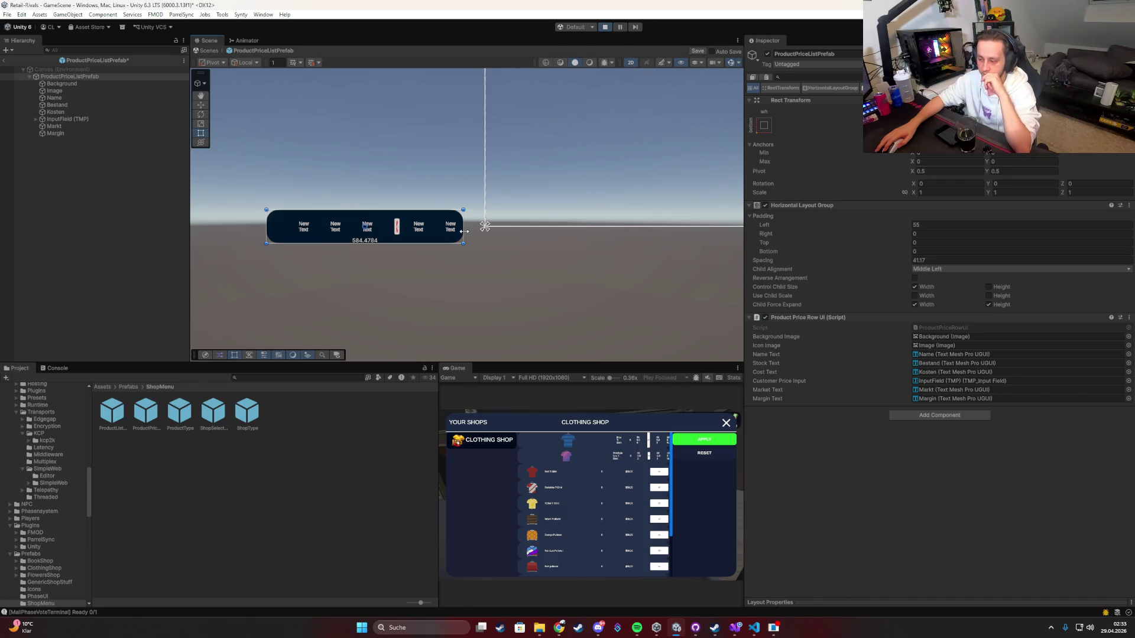
{"action": "left_click", "coordinate": [4, 61]}
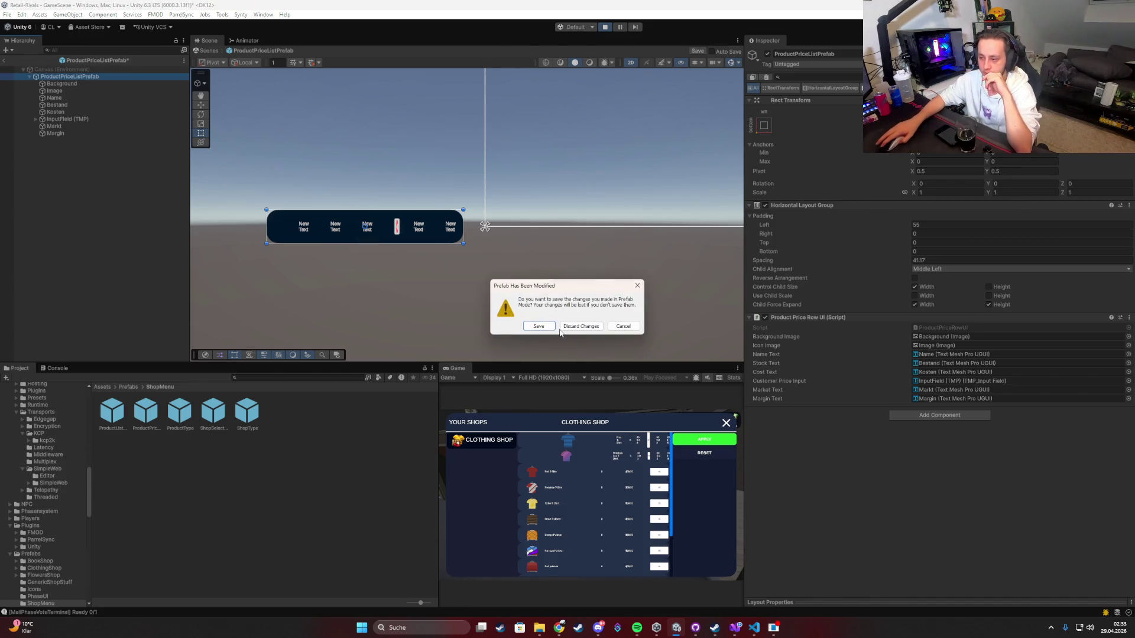
{"action": "left_click", "coordinate": [539, 324]}
{"action": "left_click", "coordinate": [576, 202]}
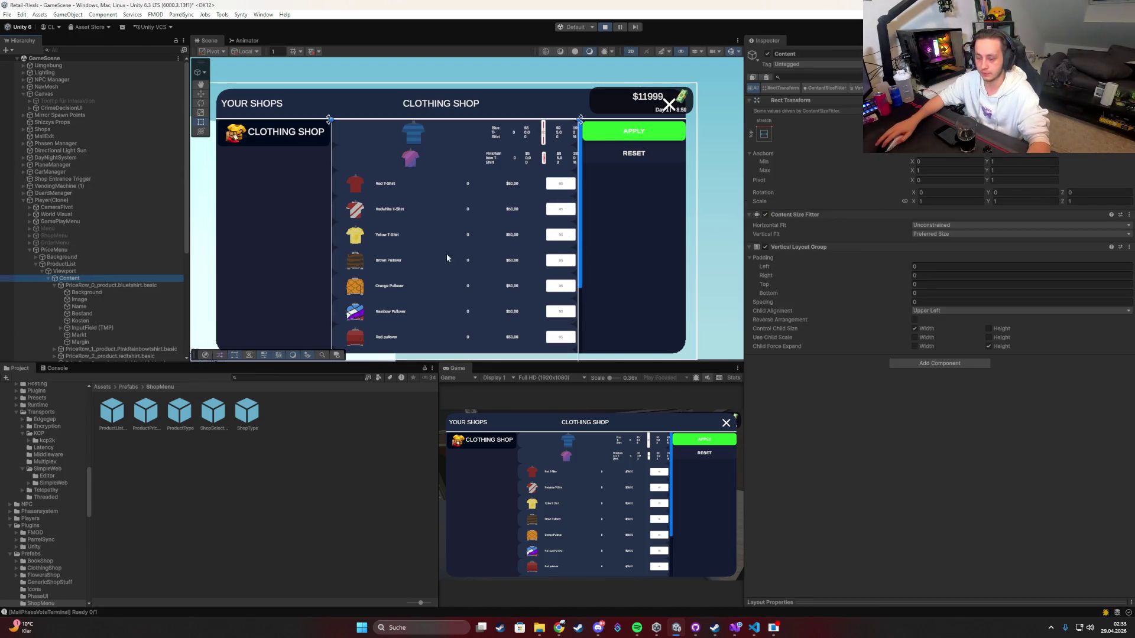
Step: Widen ProductList to about 1250 so the market price and margin columns show, then stop play mode
{"action": "left_click", "coordinate": [83, 264]}
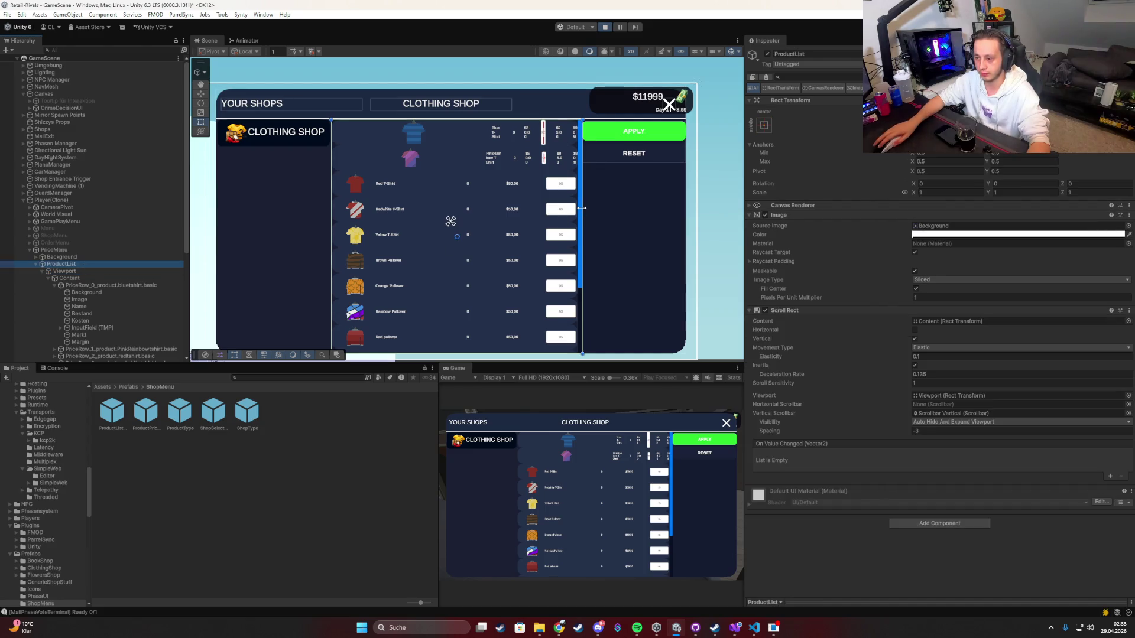
{"action": "mouse_move", "coordinate": [582, 204]}
{"action": "left_mouse_down"}
{"action": "mouse_move", "coordinate": [691, 205]}
{"action": "mouse_move", "coordinate": [650, 213]}
{"action": "left_mouse_up"}
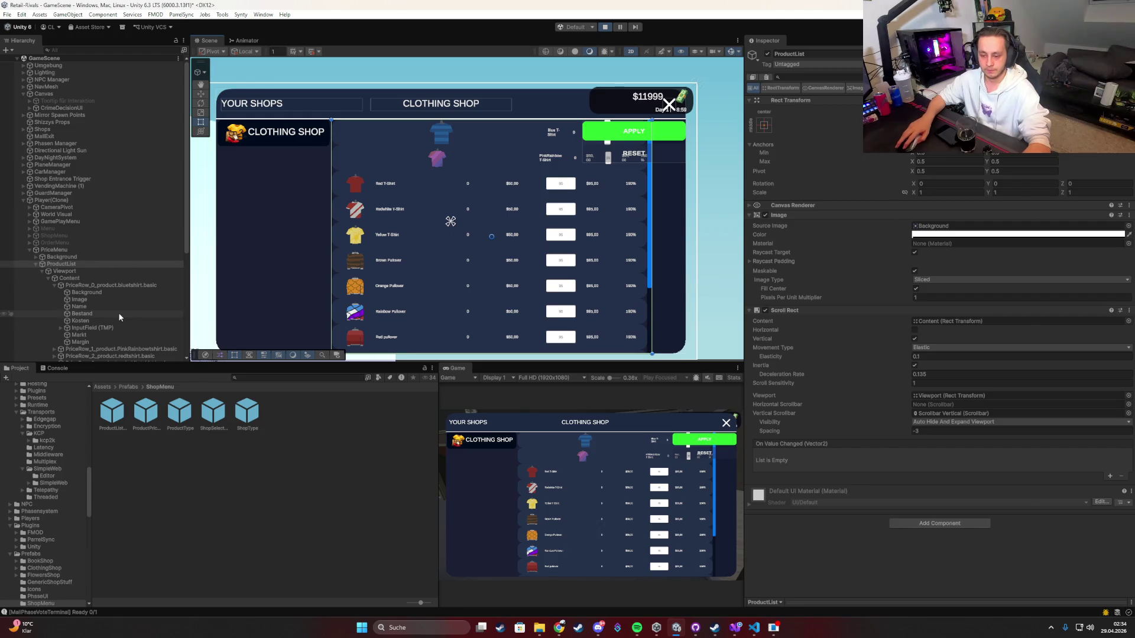
{"action": "left_click", "coordinate": [605, 27]}
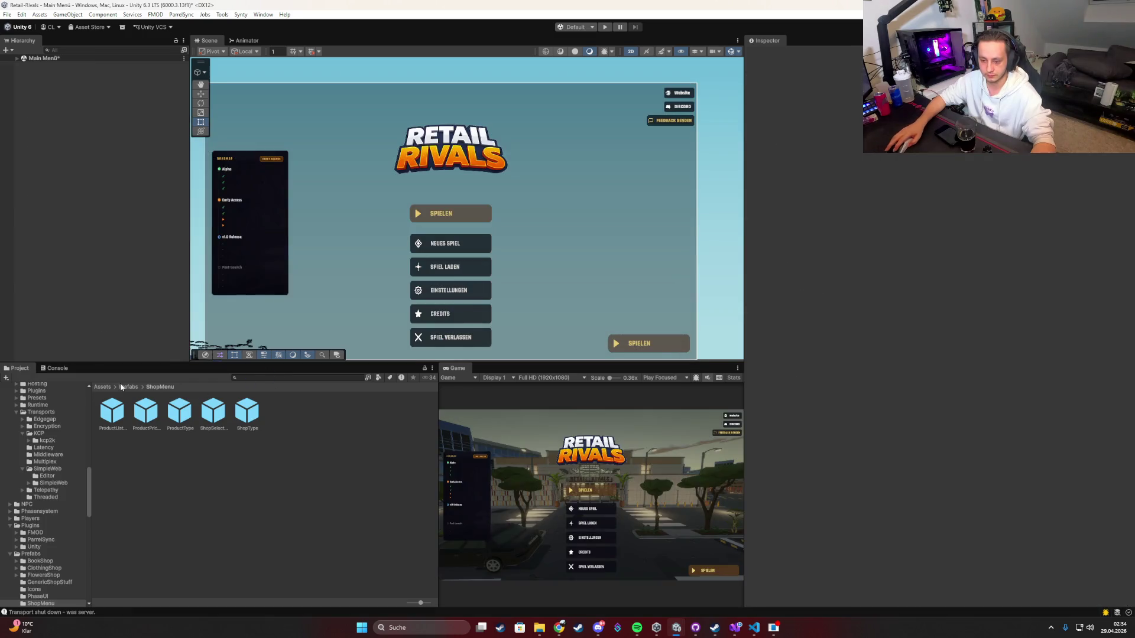
Step: Open the Player prefab from the Prefabs folder, activate PriceMenu and frame its panel
{"action": "left_click", "coordinate": [123, 386]}
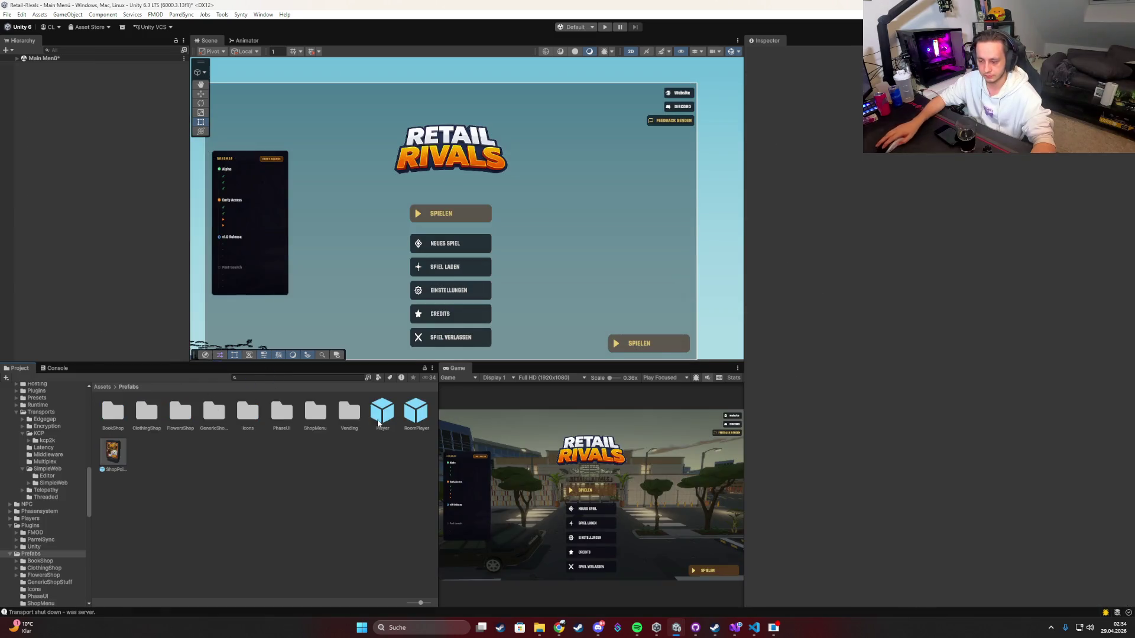
{"action": "double_click", "coordinate": [381, 414]}
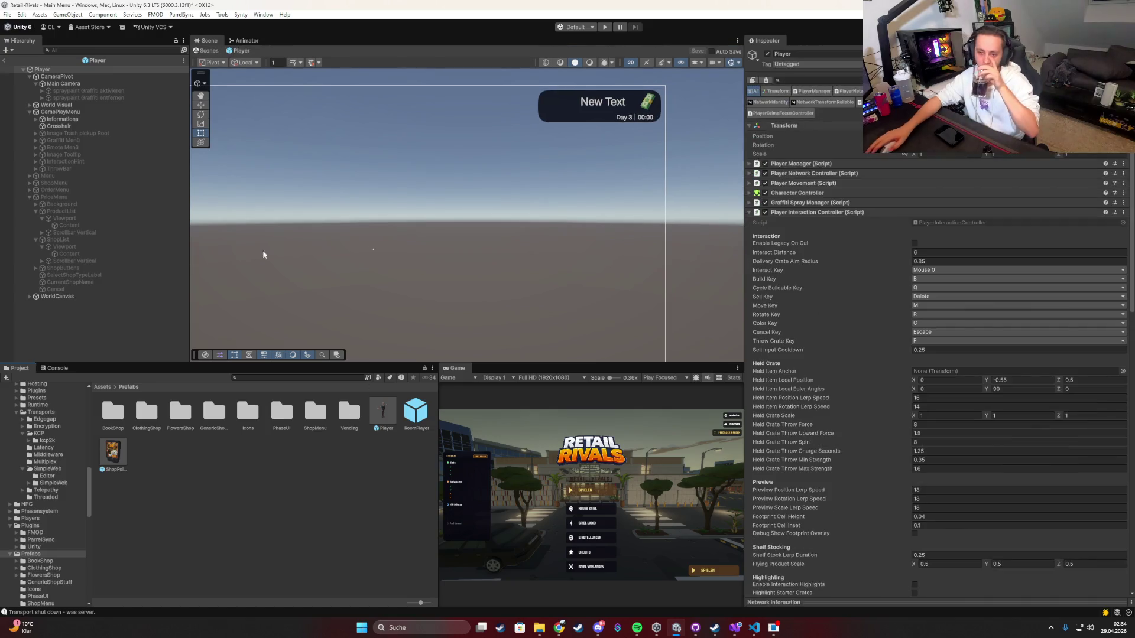
{"action": "left_click", "coordinate": [49, 200]}
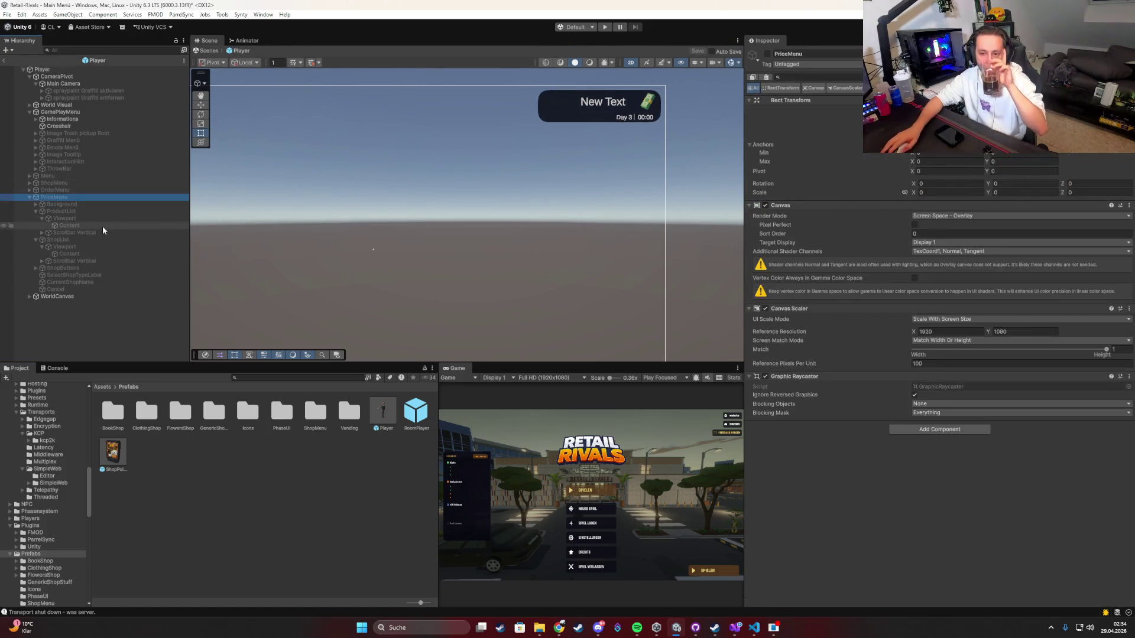
{"action": "key", "text": "alt+shift+a"}
{"action": "key", "text": "f"}
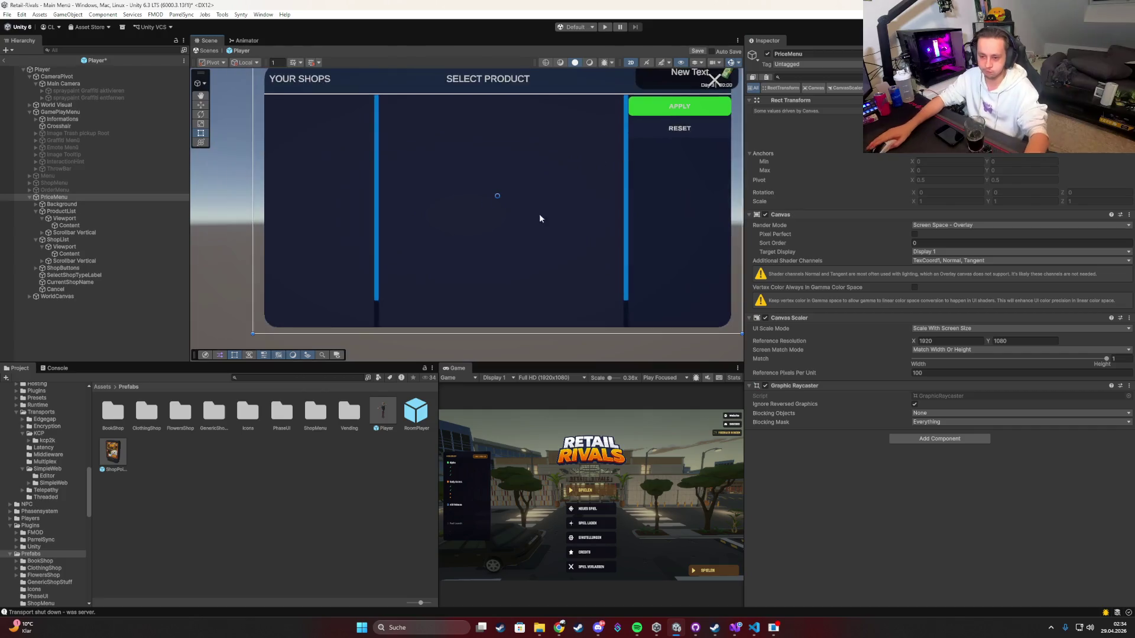
Step: Stretch ProductList to the panel's right edge and lower its top edge below the Apply and Reset buttons
{"action": "left_click", "coordinate": [57, 212]}
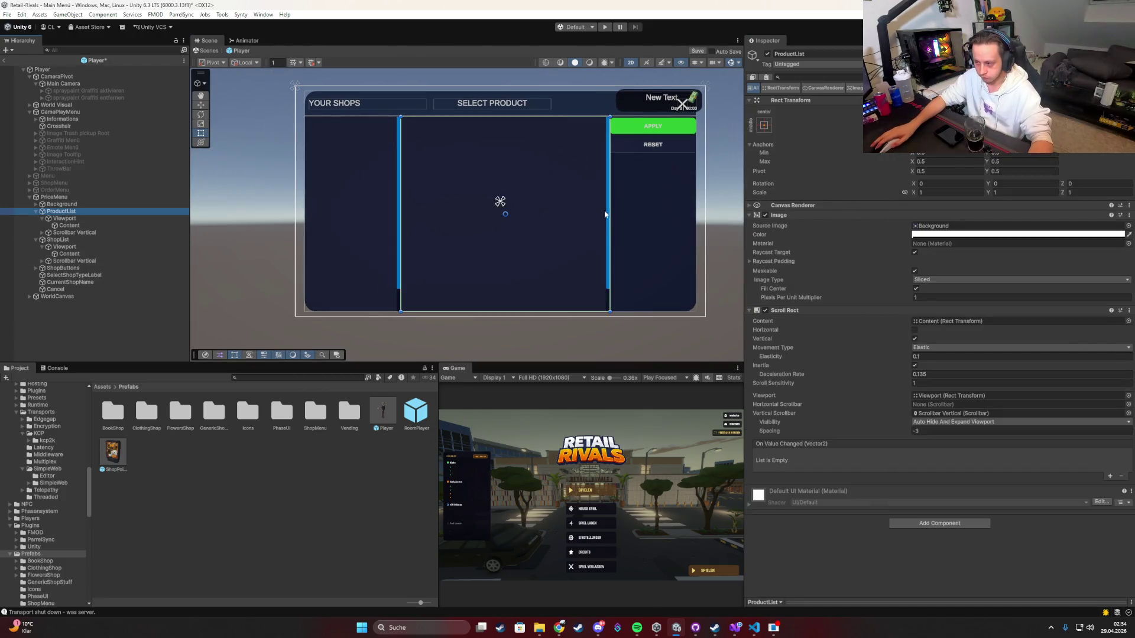
{"action": "left_click_drag", "start_coordinate": [608, 212], "coordinate": [695, 201]}
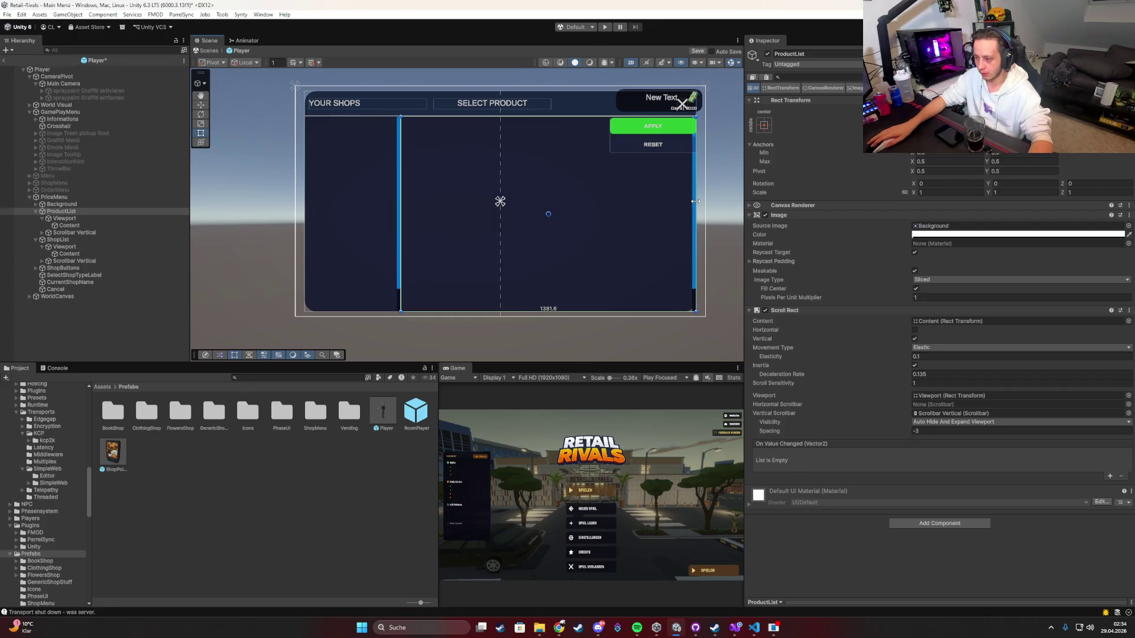
{"action": "left_click_drag", "start_coordinate": [669, 314], "coordinate": [669, 302]}
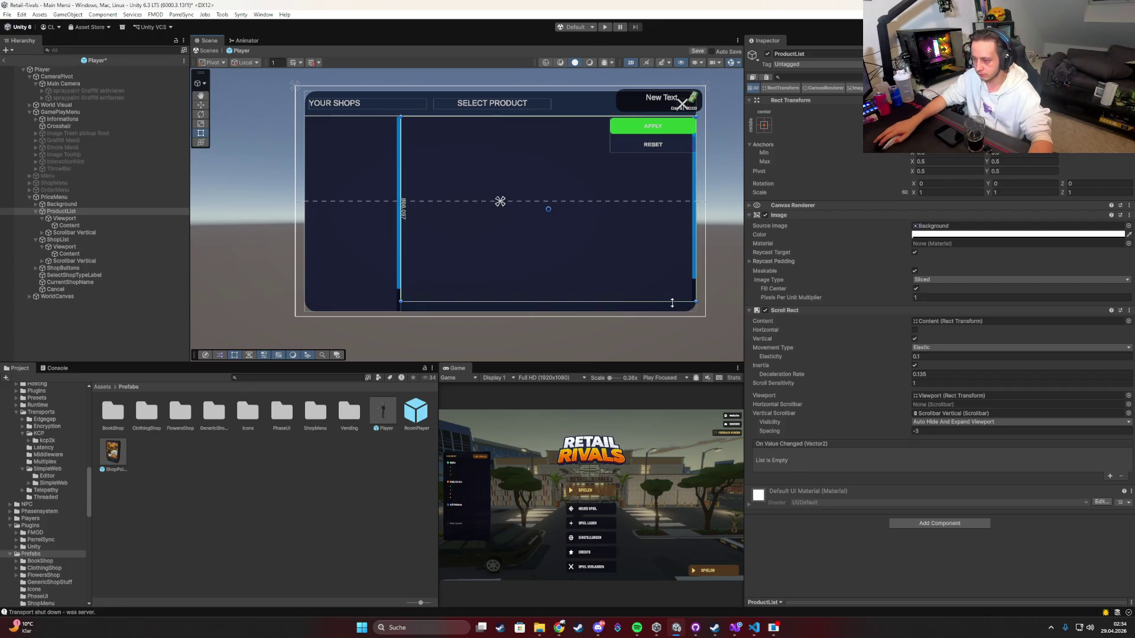
{"action": "left_click_drag", "start_coordinate": [518, 117], "coordinate": [518, 154]}
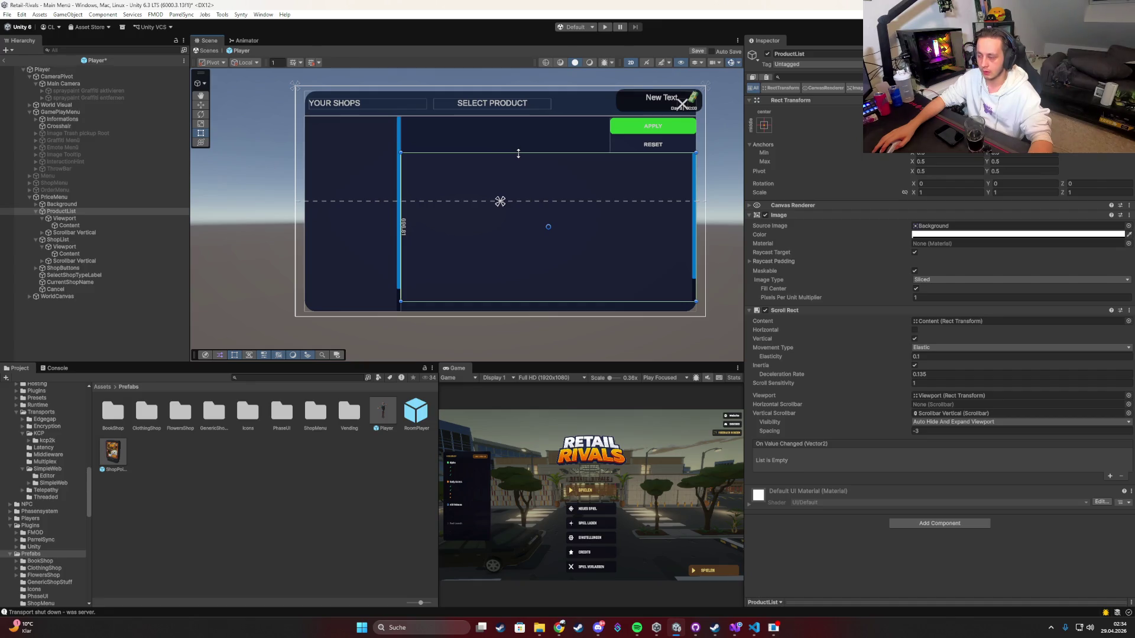
{"action": "left_click_drag", "start_coordinate": [519, 152], "coordinate": [526, 135]}
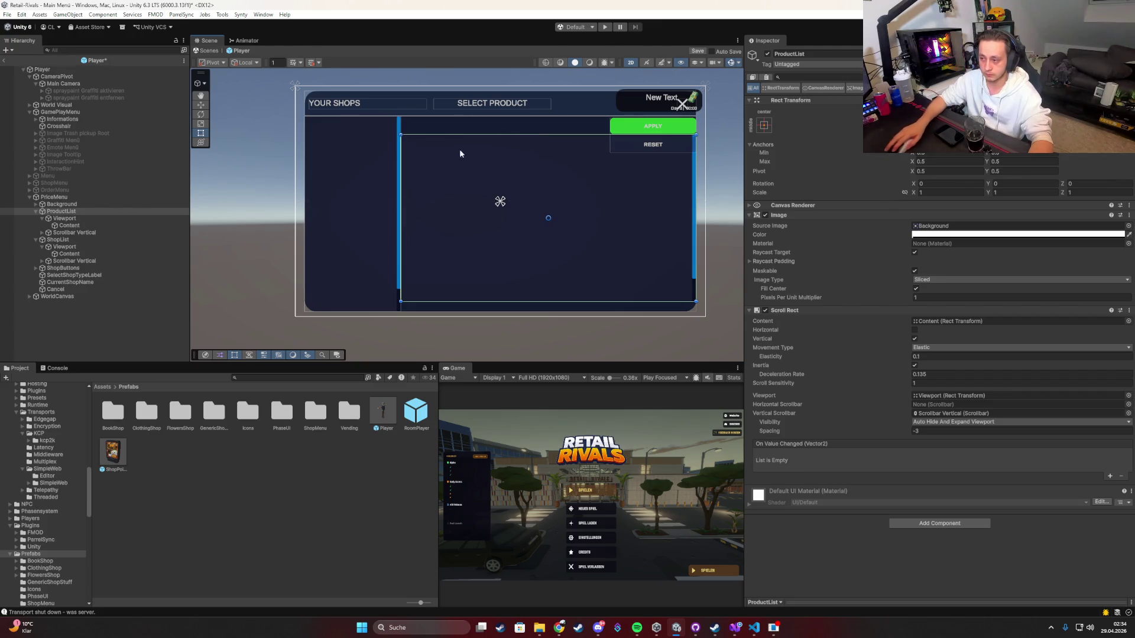
{"action": "mouse_move", "coordinate": [494, 134]}
{"action": "left_mouse_down"}
{"action": "mouse_move", "coordinate": [496, 151]}
{"action": "mouse_move", "coordinate": [495, 135]}
{"action": "left_mouse_up"}
{"action": "scroll", "coordinate": [530, 145], "scroll_direction": "up", "scroll_amount": 5}
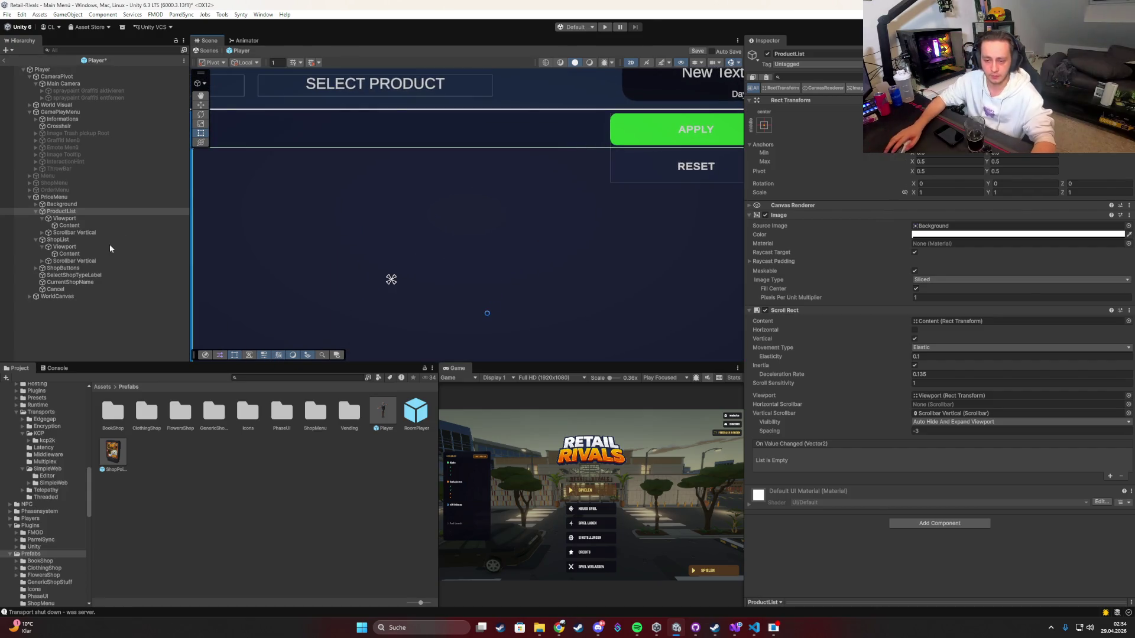
Step: Resize the ShopButtons container shorter and extend it leftward to widen Apply and Reset
{"action": "double_click", "coordinate": [58, 268]}
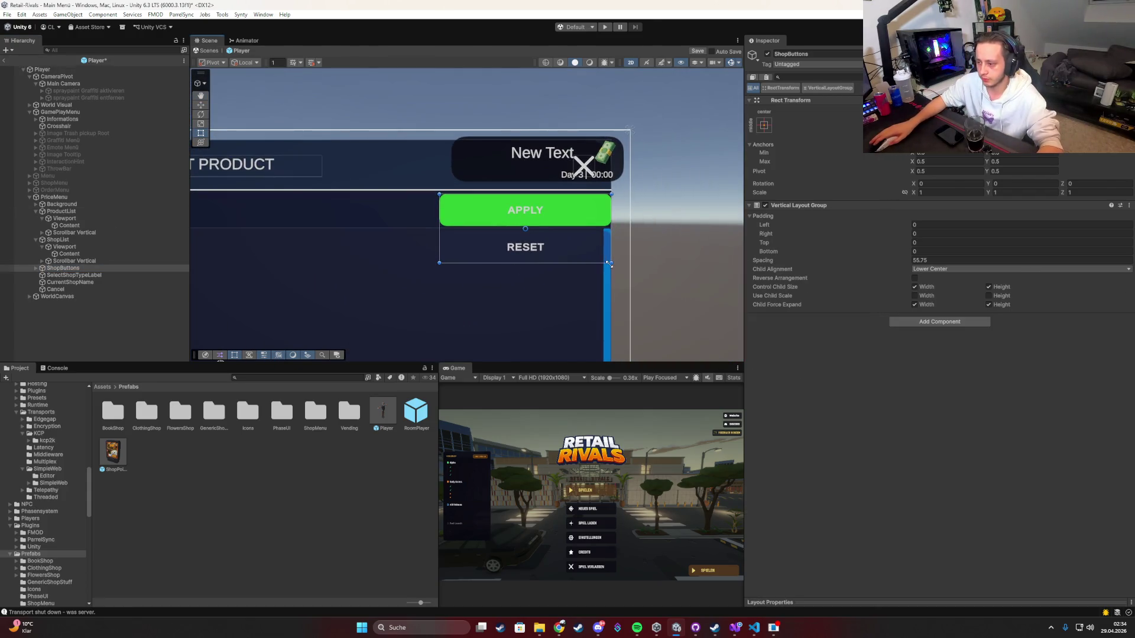
{"action": "mouse_move", "coordinate": [609, 262]}
{"action": "left_mouse_down"}
{"action": "mouse_move", "coordinate": [537, 227]}
{"action": "mouse_move", "coordinate": [611, 215]}
{"action": "left_mouse_up"}
{"action": "mouse_move", "coordinate": [438, 208]}
{"action": "left_mouse_down"}
{"action": "mouse_move", "coordinate": [397, 209]}
{"action": "mouse_move", "coordinate": [428, 192]}
{"action": "left_mouse_up"}
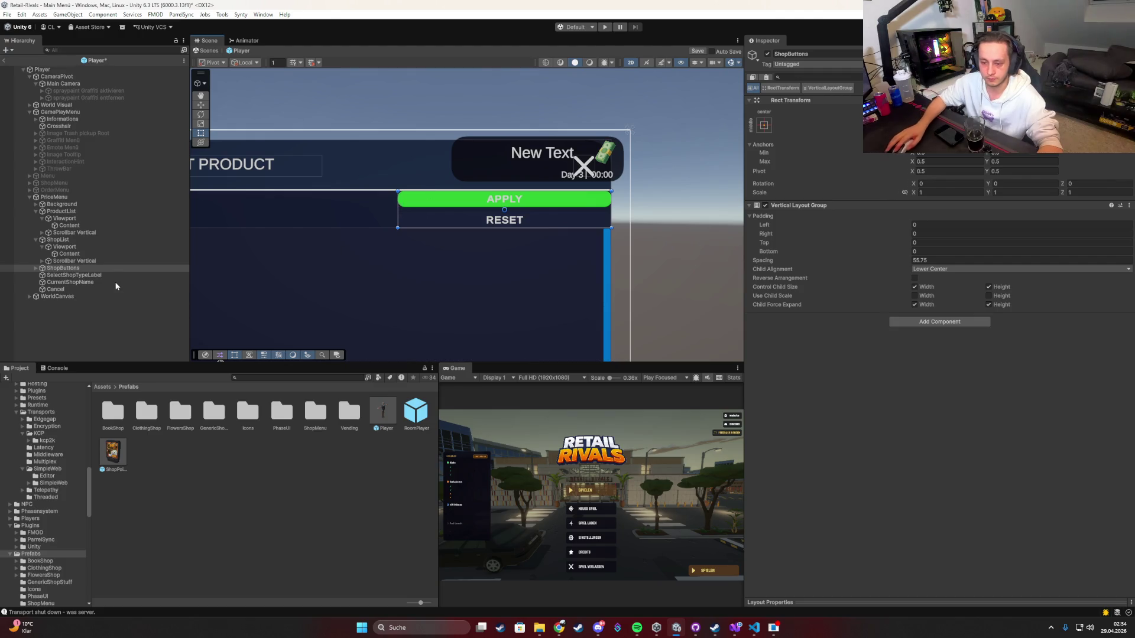
Step: Swap ShopButtons' Vertical Layout Group for a Horizontal Layout Group
{"action": "left_click", "coordinate": [1129, 205]}
{"action": "left_click", "coordinate": [1064, 235]}
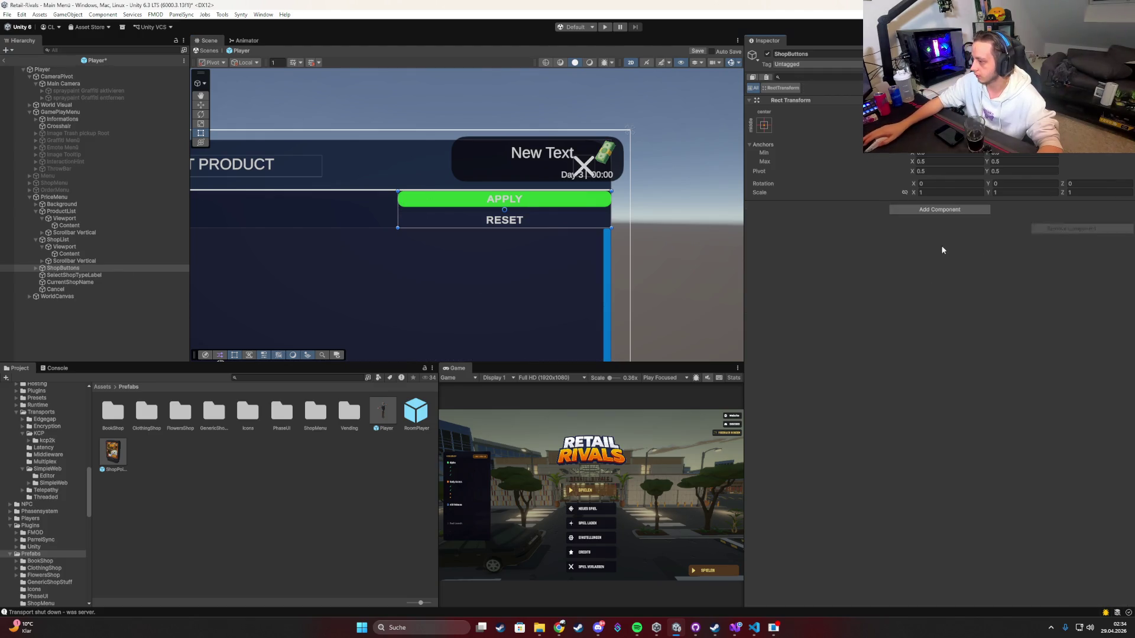
{"action": "left_click", "coordinate": [922, 210]}
{"action": "type", "text": "horizontal"}
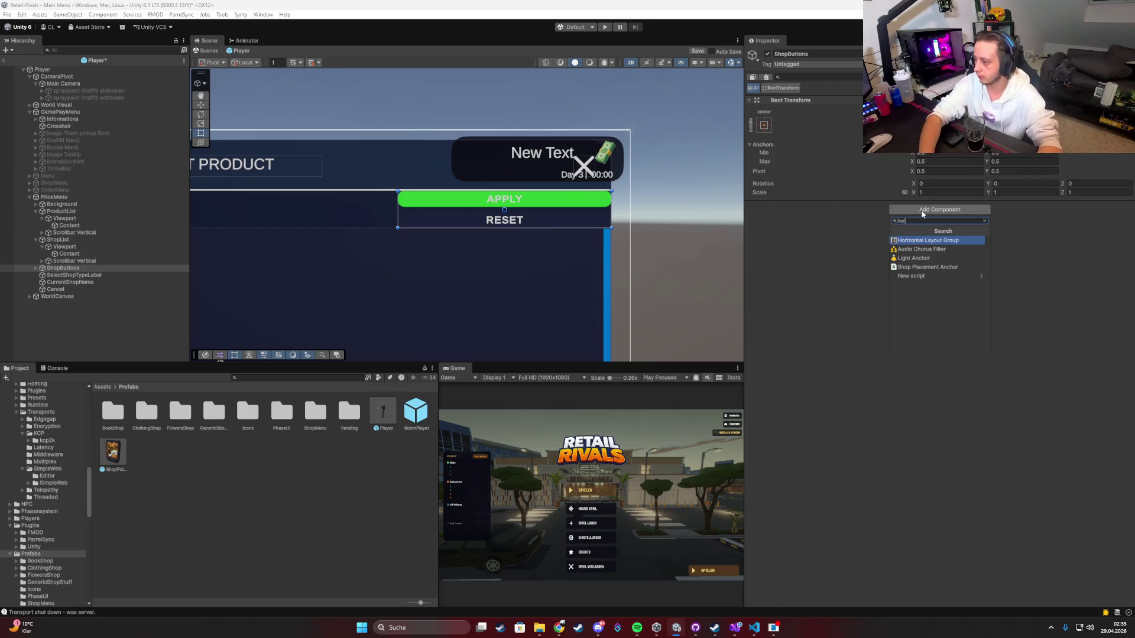
{"action": "key", "text": "Return"}
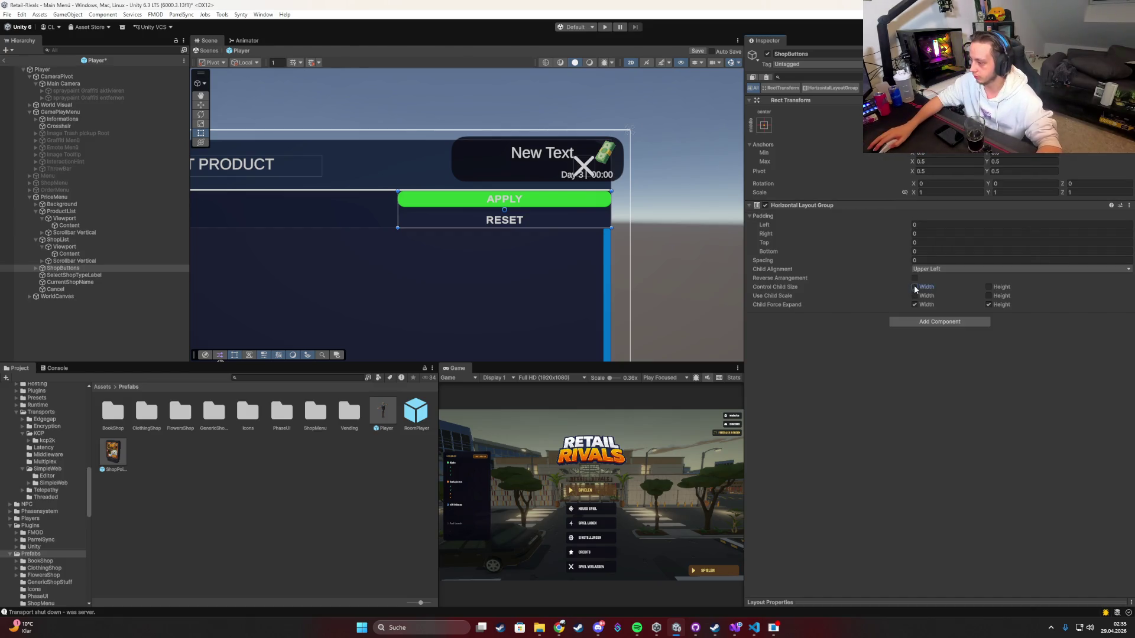
Step: Move Apply and Clear directly under ShopButtons and delete the empty Buttons object
{"action": "left_click", "coordinate": [36, 269]}
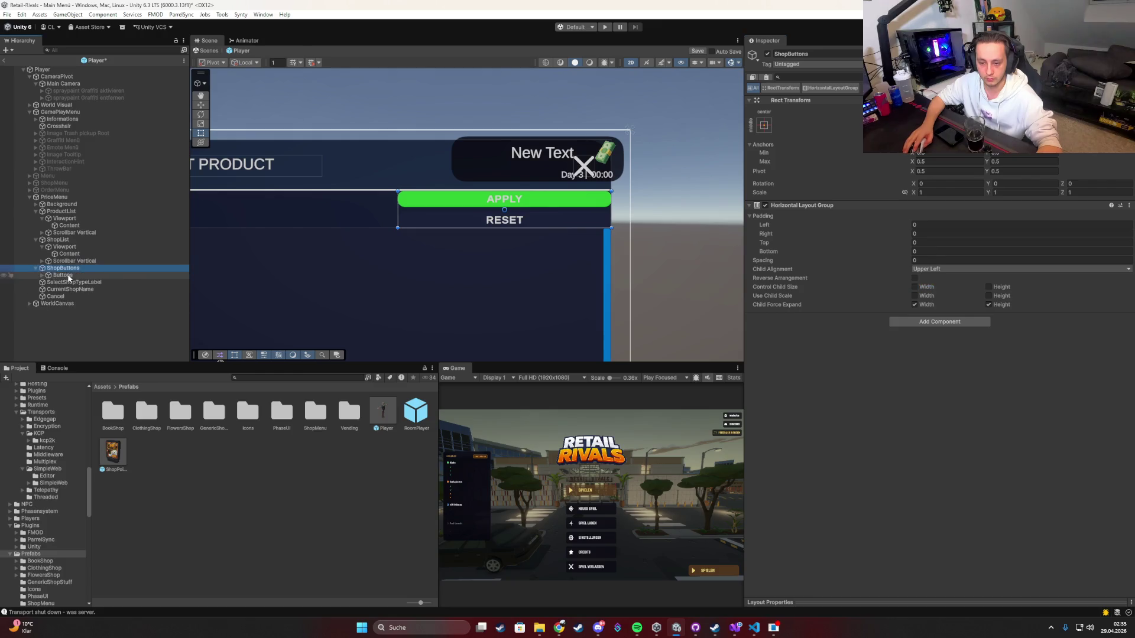
{"action": "left_click", "coordinate": [45, 275]}
{"action": "left_click", "coordinate": [41, 275]}
{"action": "left_click", "coordinate": [65, 281]}
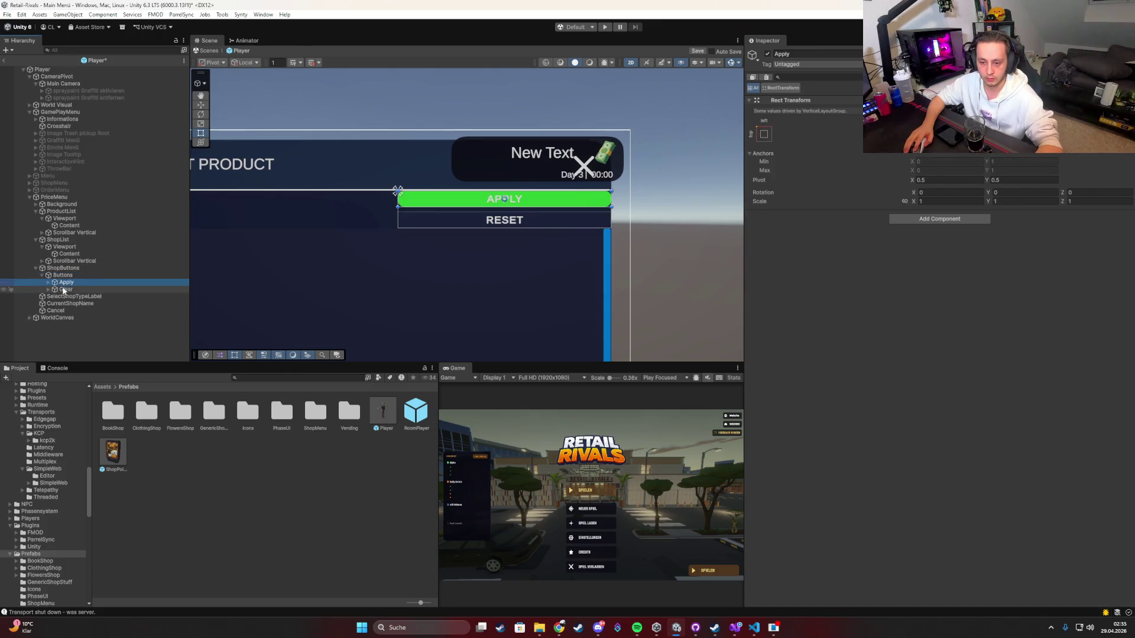
{"action": "left_click", "coordinate": [65, 289], "text": "shift"}
{"action": "key", "text": "ctrl+z"}
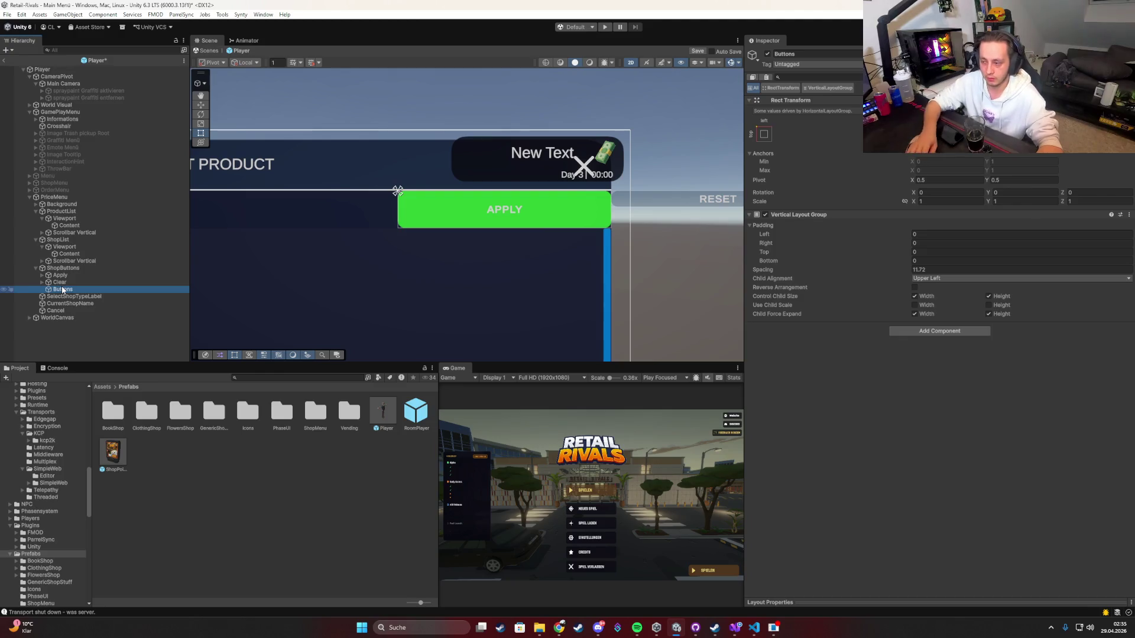
{"action": "key", "text": "ctrl+z"}
{"action": "key", "text": "ctrl+z"}
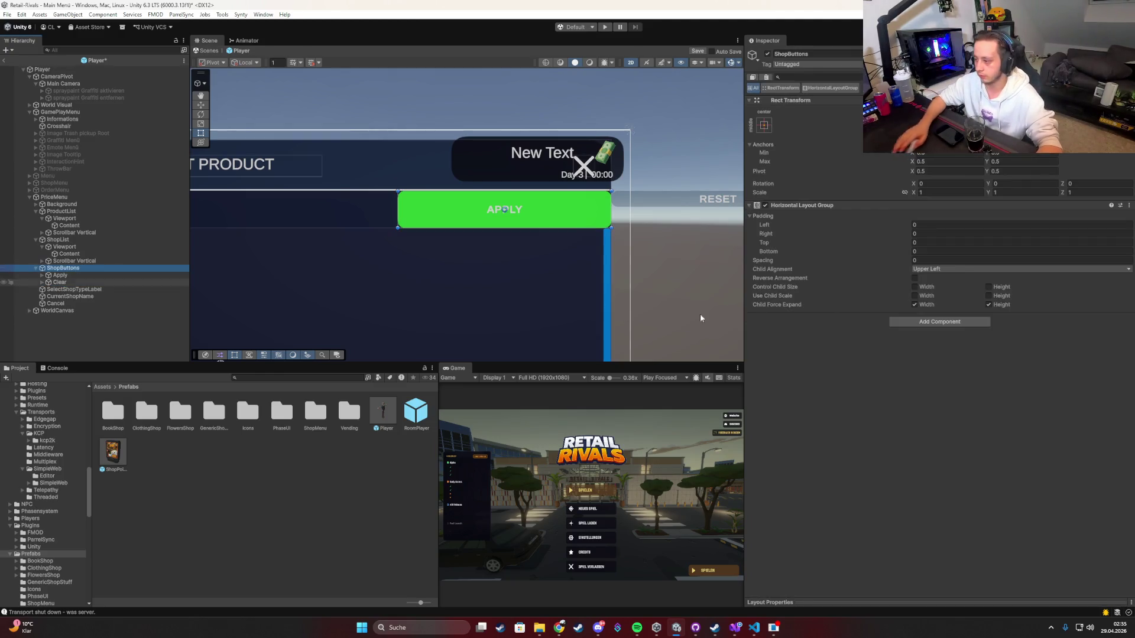
Step: Enable Control Child Size width and height, set all padding to 20 and spacing to 27.66
{"action": "left_click", "coordinate": [915, 287]}
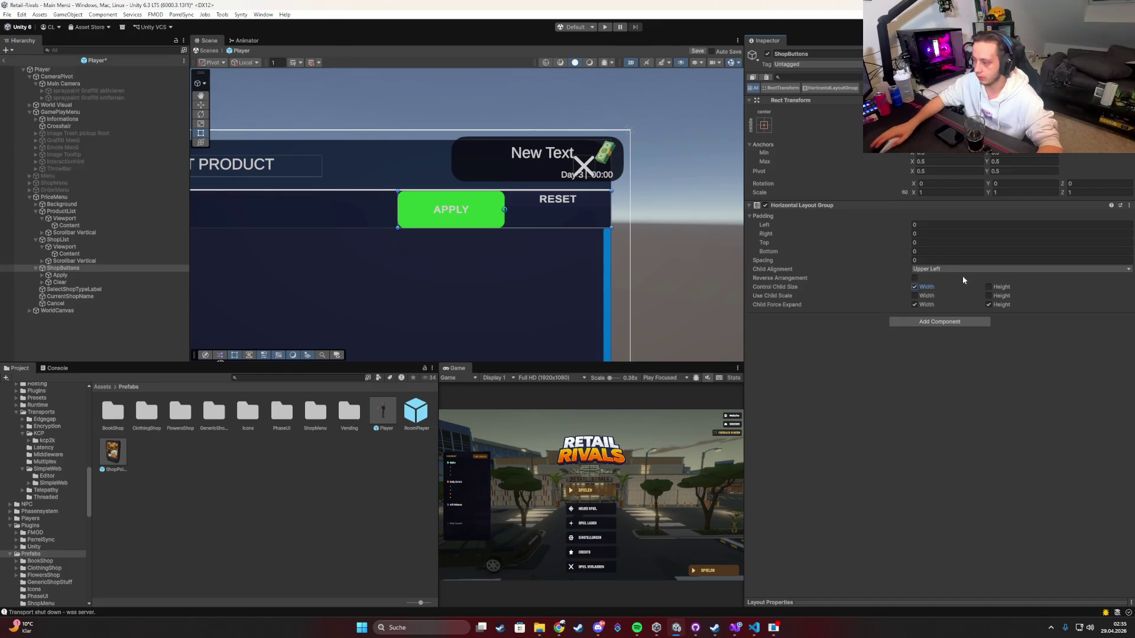
{"action": "left_click", "coordinate": [988, 286]}
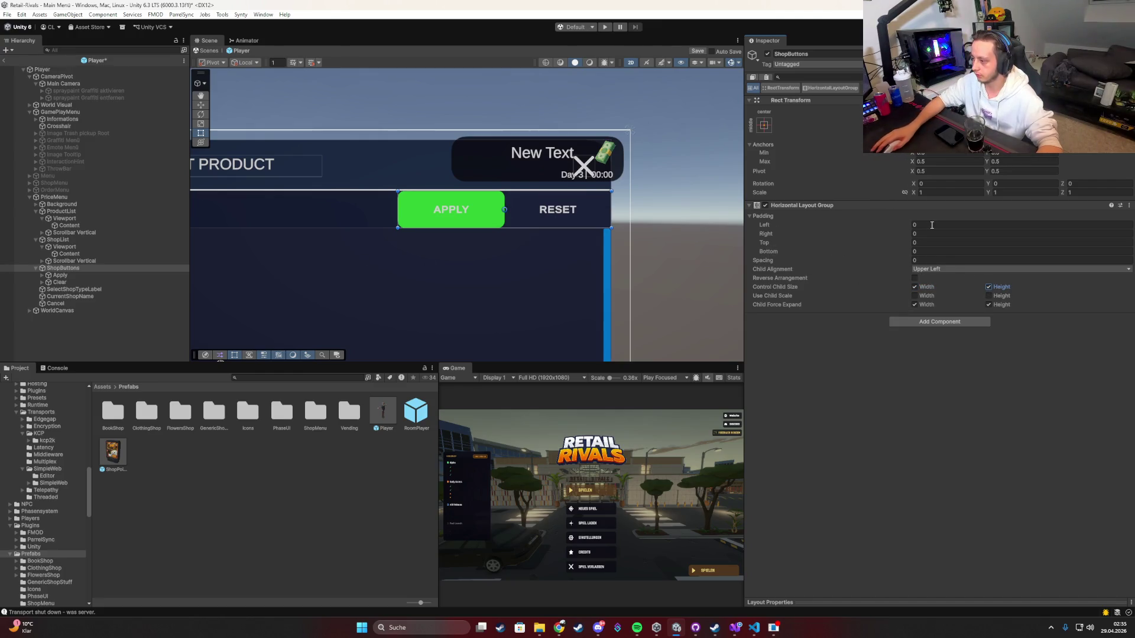
{"action": "left_click", "coordinate": [920, 227]}
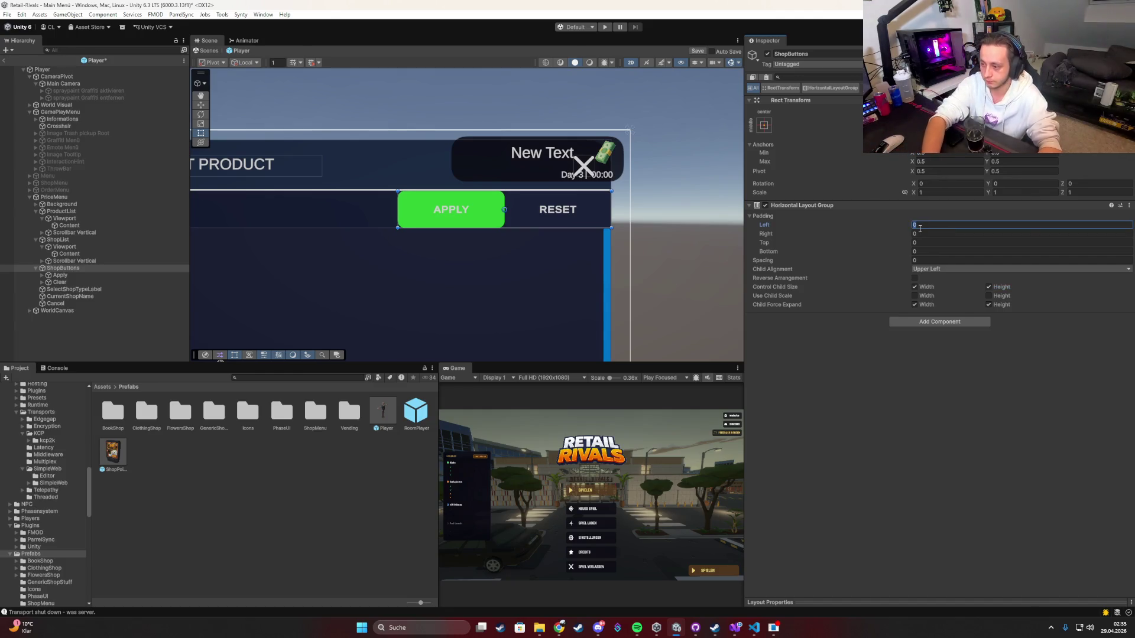
{"action": "type", "text": "20"}
{"action": "key", "text": "Tab"}
{"action": "type", "text": "20"}
{"action": "key", "text": "Tab"}
{"action": "type", "text": "20"}
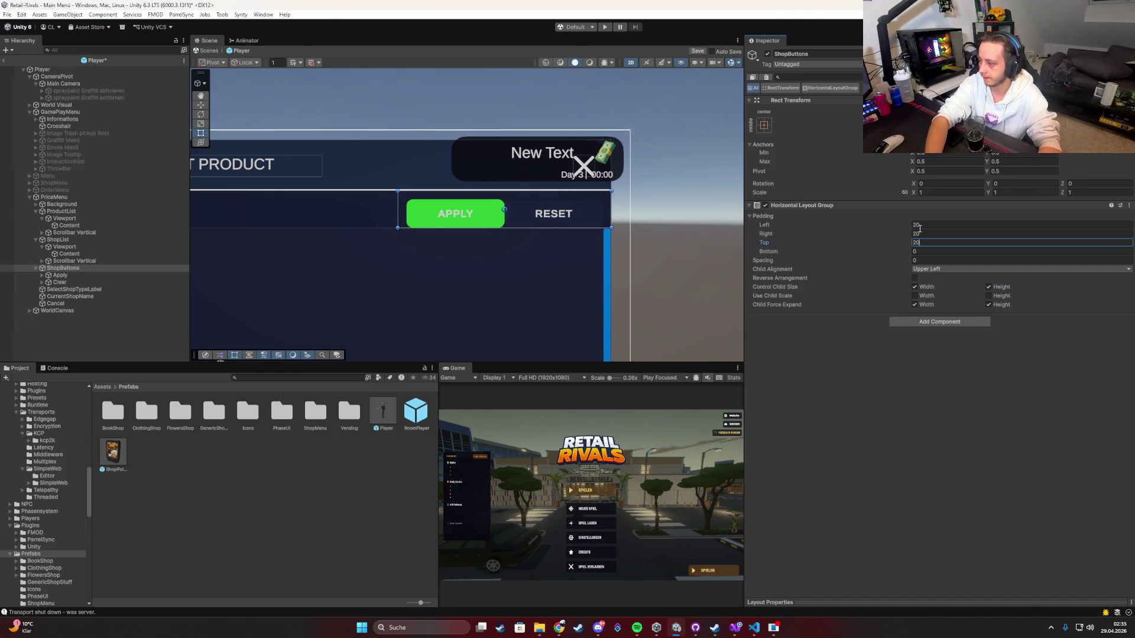
{"action": "key", "text": "Tab"}
{"action": "type", "text": "20"}
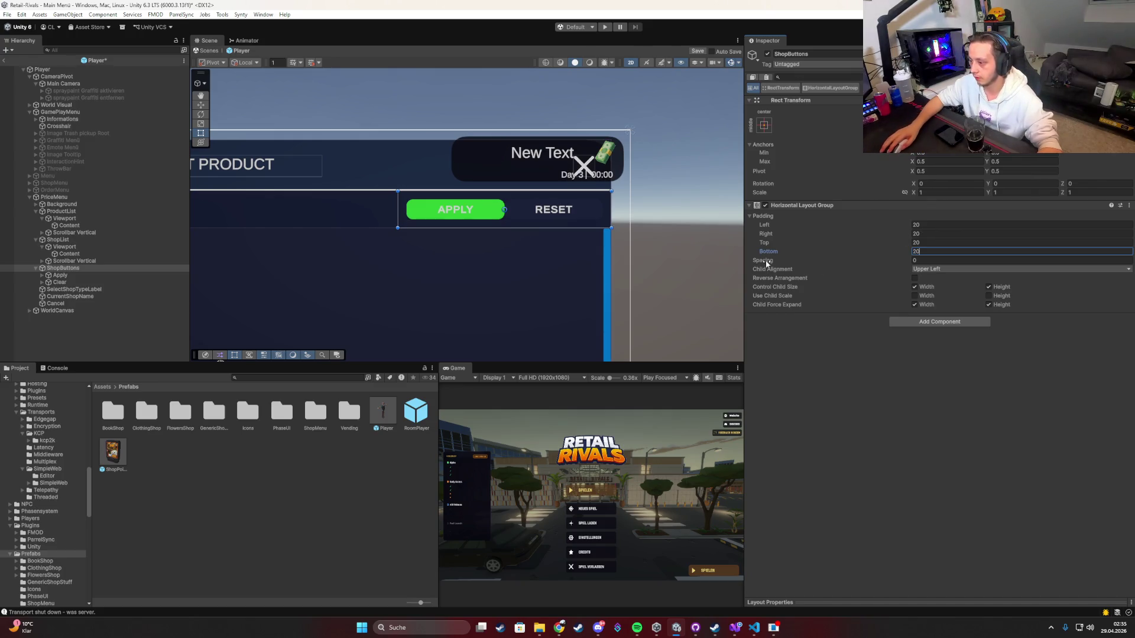
{"action": "left_click_drag", "start_coordinate": [766, 263], "coordinate": [1052, 254]}
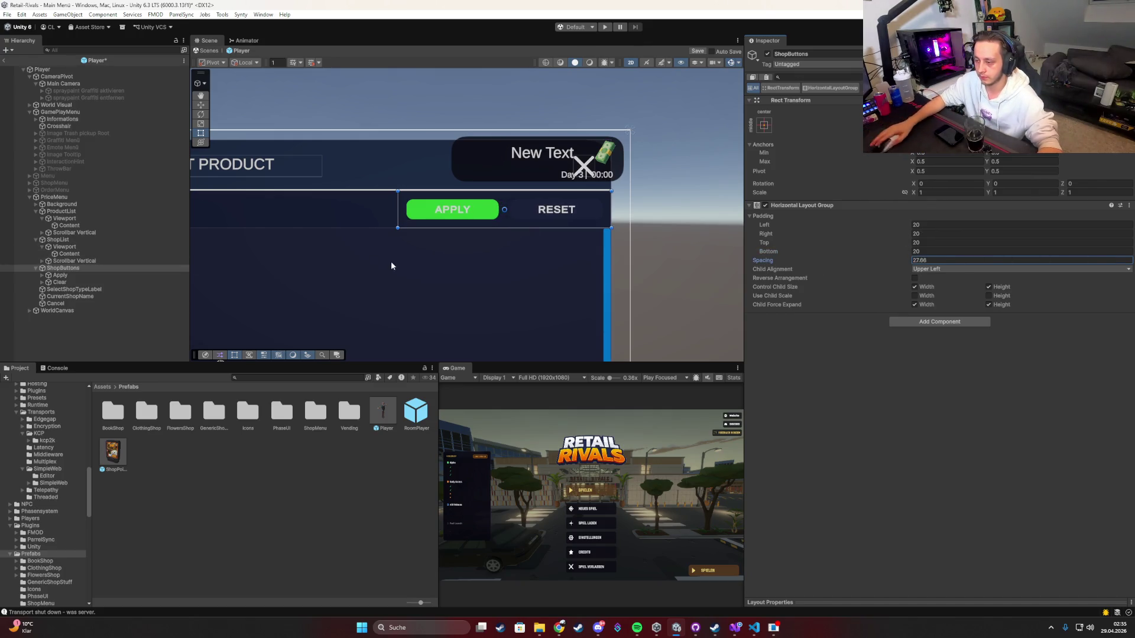
{"action": "scroll", "coordinate": [392, 266], "scroll_direction": "down", "scroll_amount": 6}
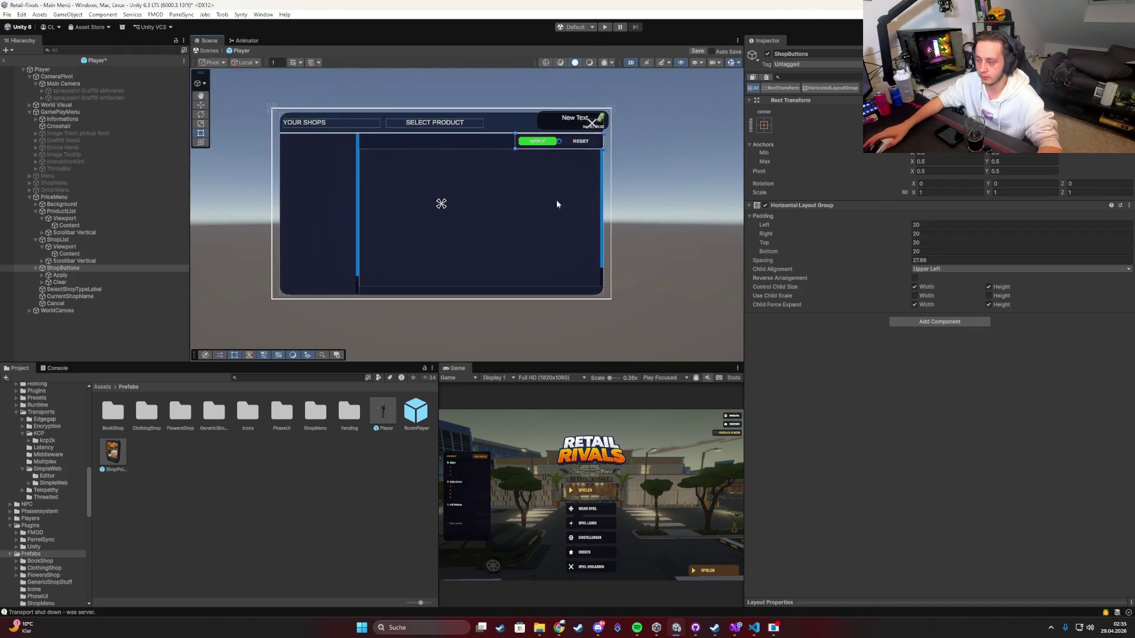
Step: Deactivate PriceMenu, exit the Player prefab back to the Retail Rivals main menu scene, and maximize the Game view
{"action": "left_click", "coordinate": [693, 174]}
{"action": "scroll", "coordinate": [628, 208], "scroll_direction": "up", "scroll_amount": 5}
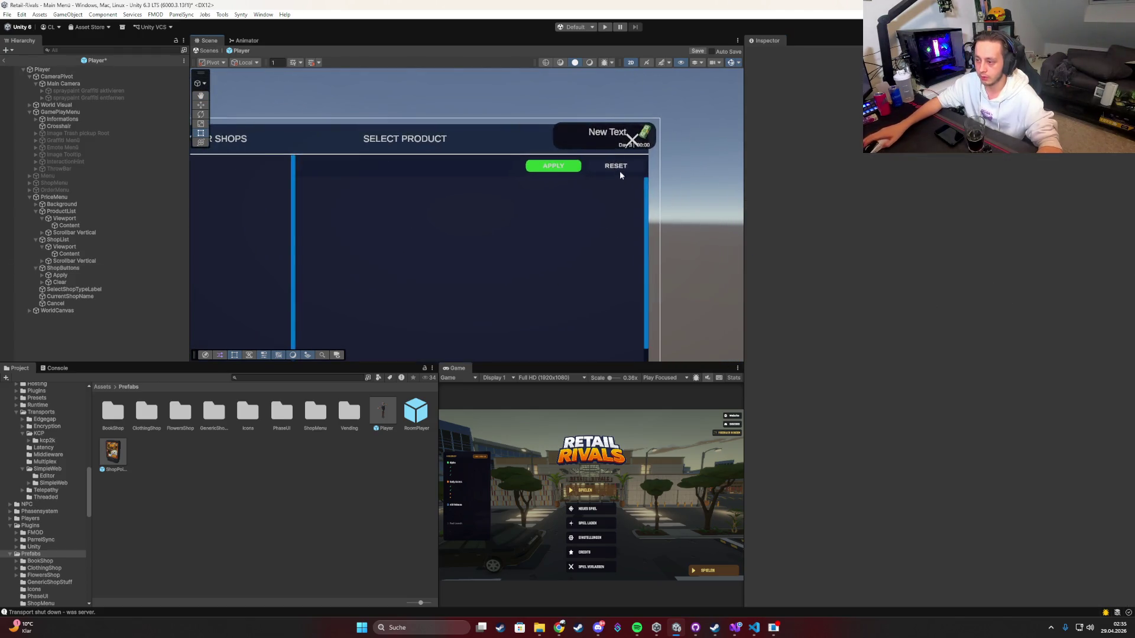
{"action": "scroll", "coordinate": [620, 175], "scroll_direction": "down", "scroll_amount": 2}
{"action": "left_click", "coordinate": [54, 197]}
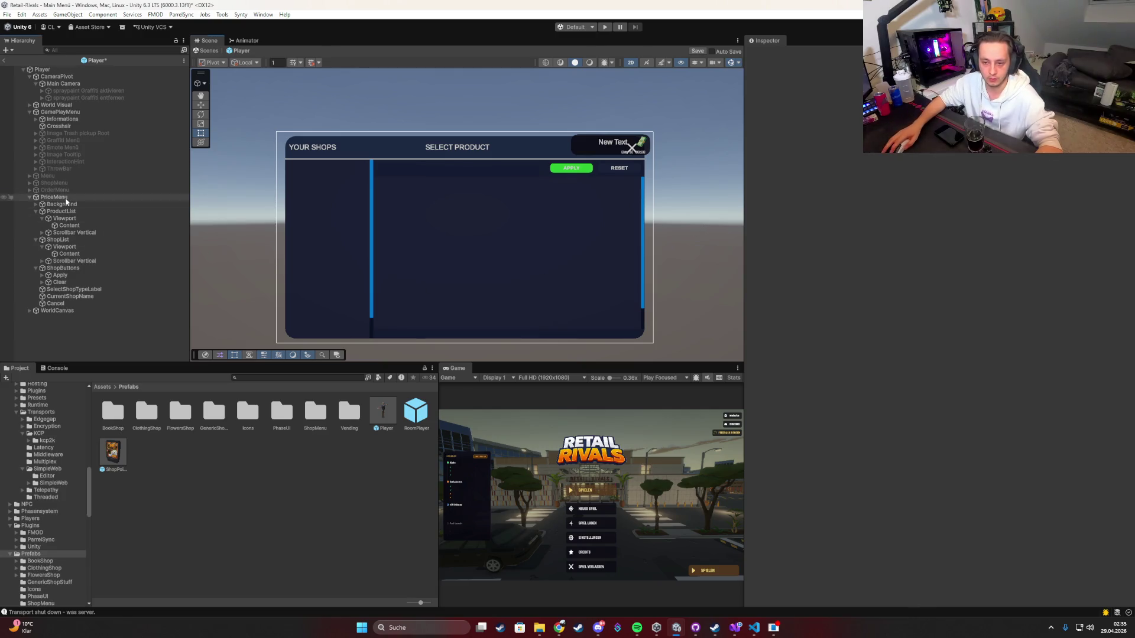
{"action": "left_click", "coordinate": [767, 55]}
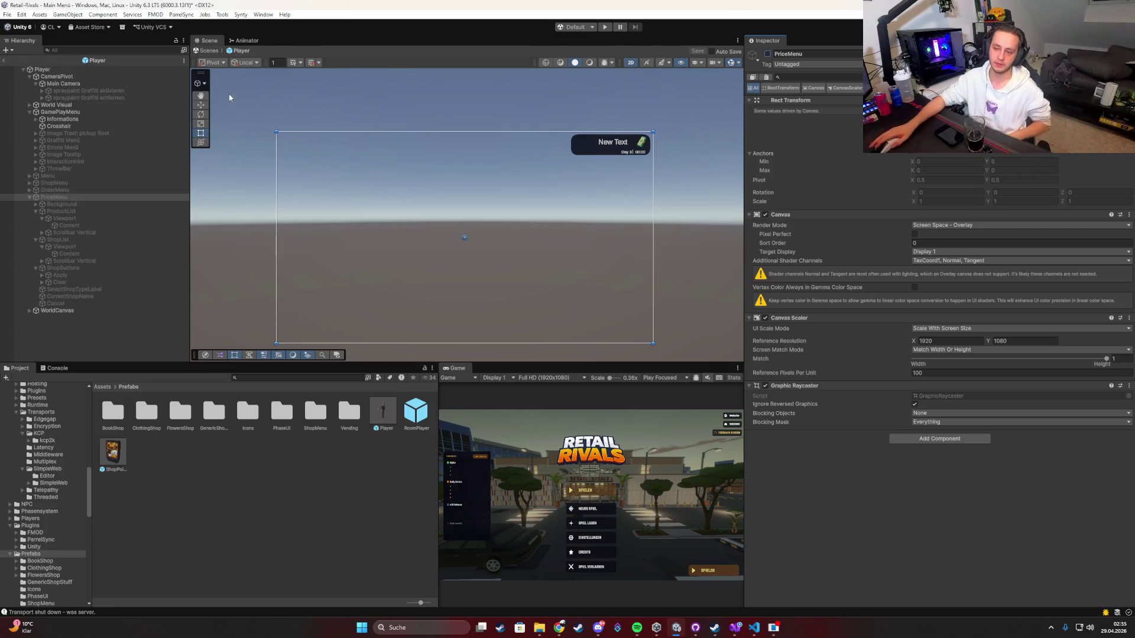
{"action": "left_click", "coordinate": [3, 61]}
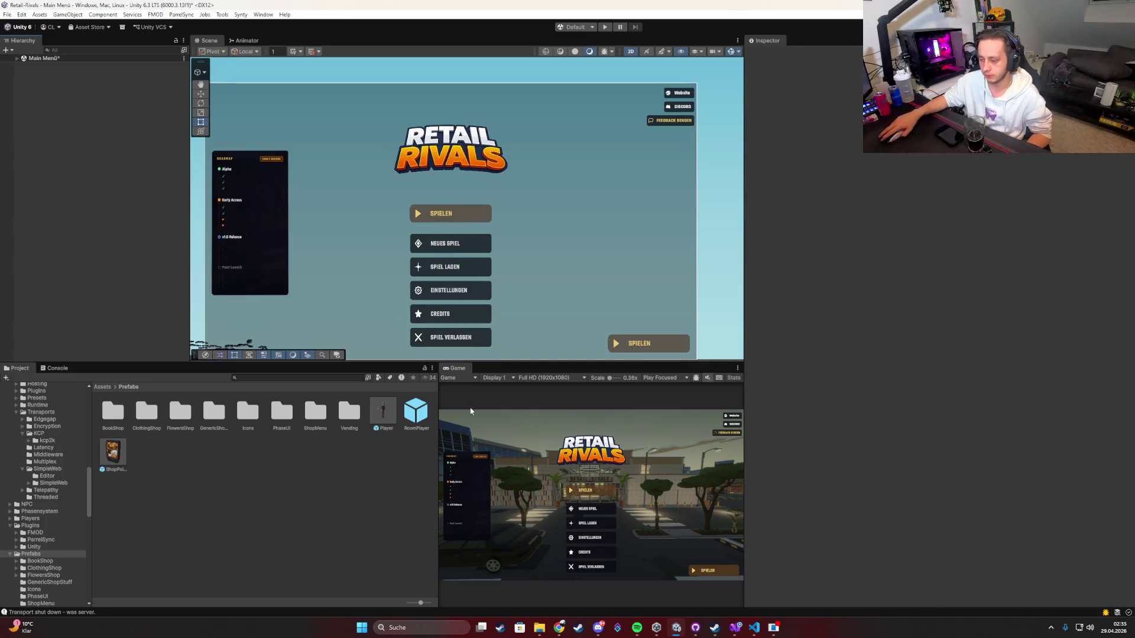
{"action": "double_click", "coordinate": [456, 374]}
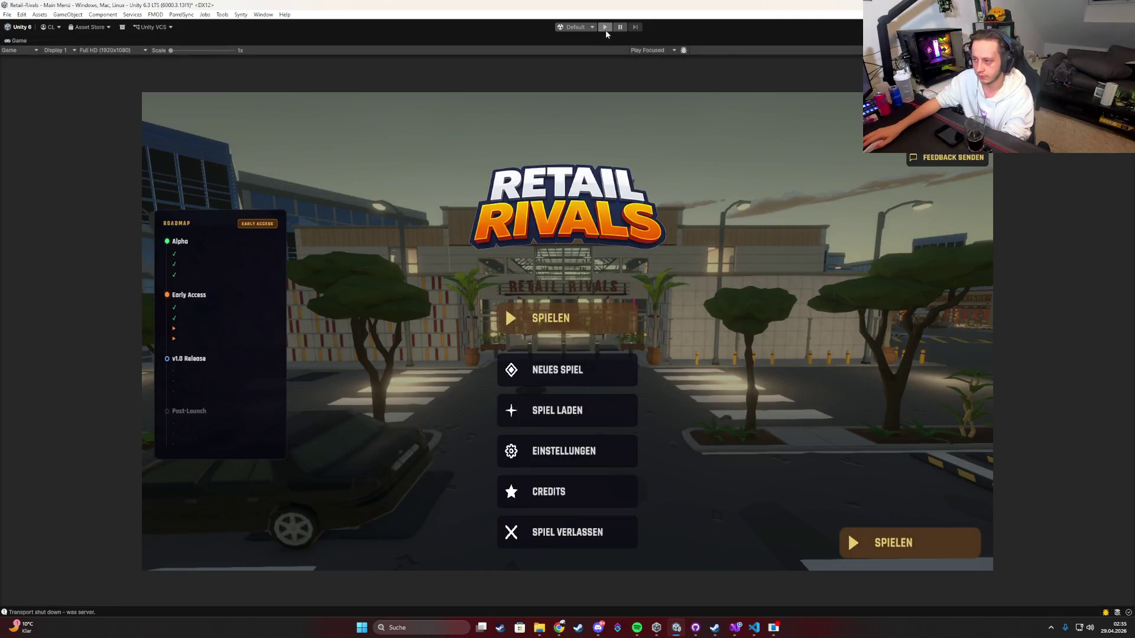
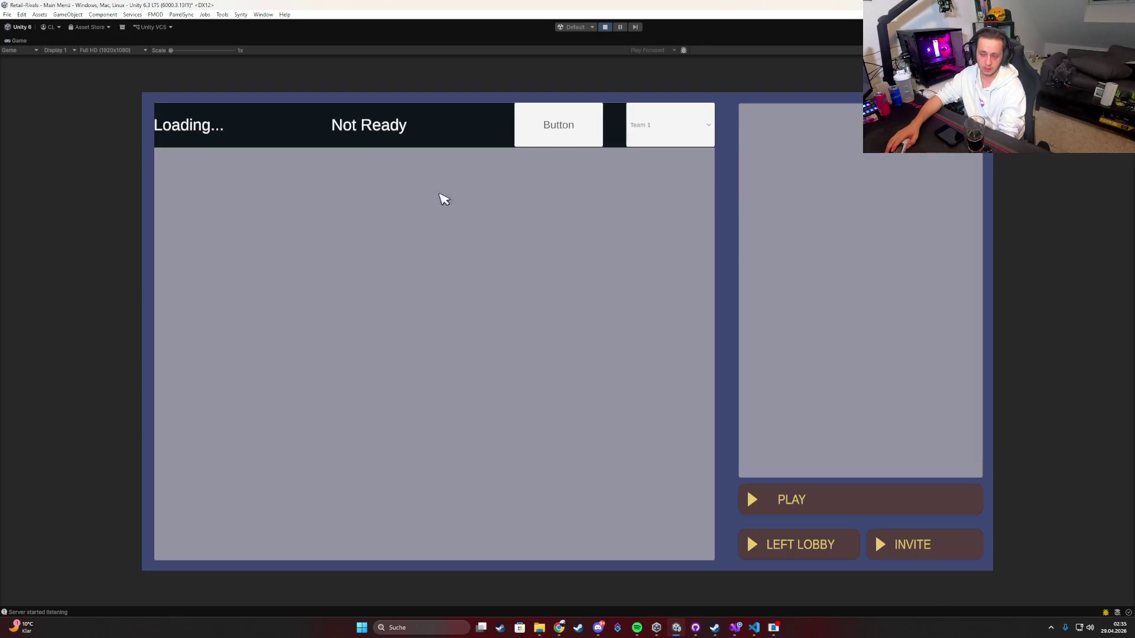
Step: Mark the player ready in the lobby and restore the full editor layout
{"action": "left_click", "coordinate": [591, 130]}
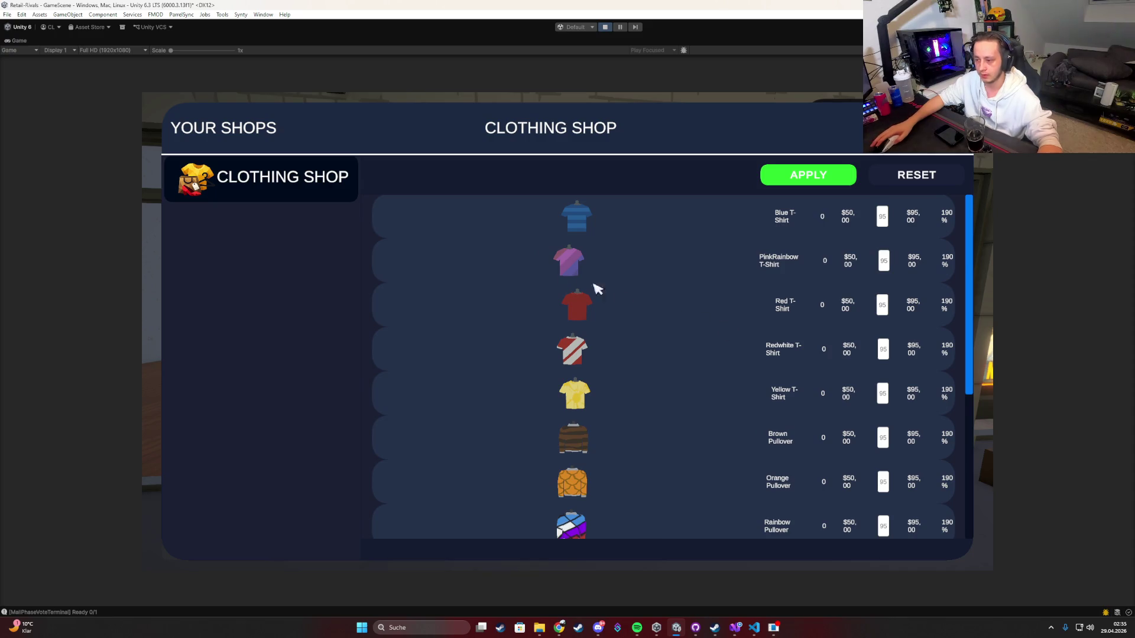
{"action": "key", "text": "super"}
{"action": "left_click", "coordinate": [17, 41]}
{"action": "double_click", "coordinate": [17, 40]}
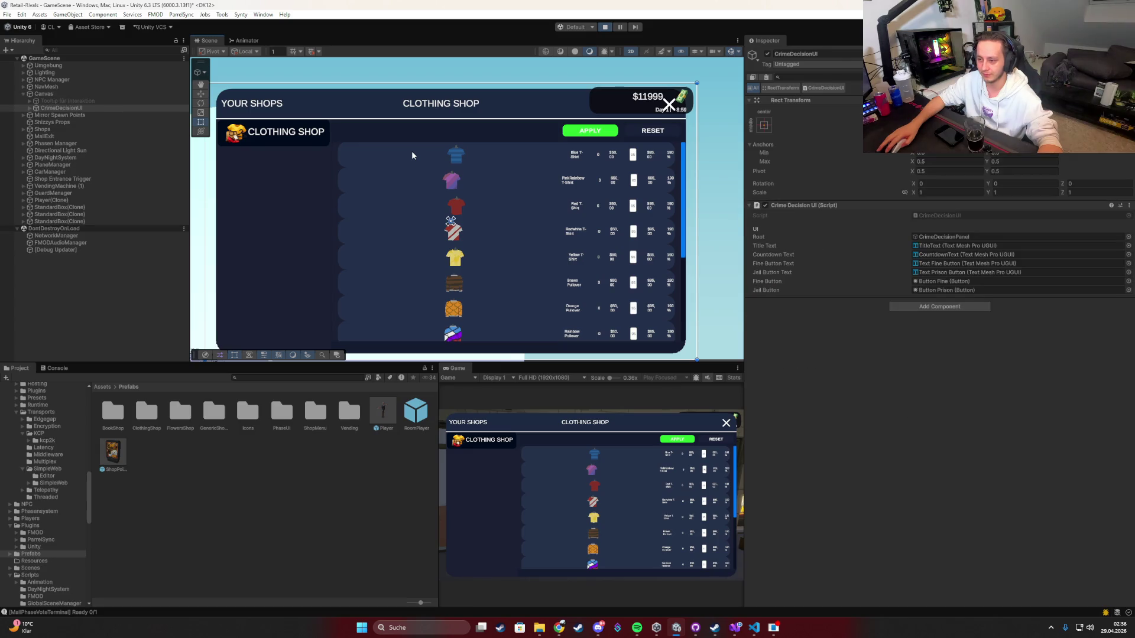
Step: Turn off Control Child Size Width on PriceRow_0, then stop the game
{"action": "left_click", "coordinate": [412, 155]}
{"action": "left_click", "coordinate": [137, 286]}
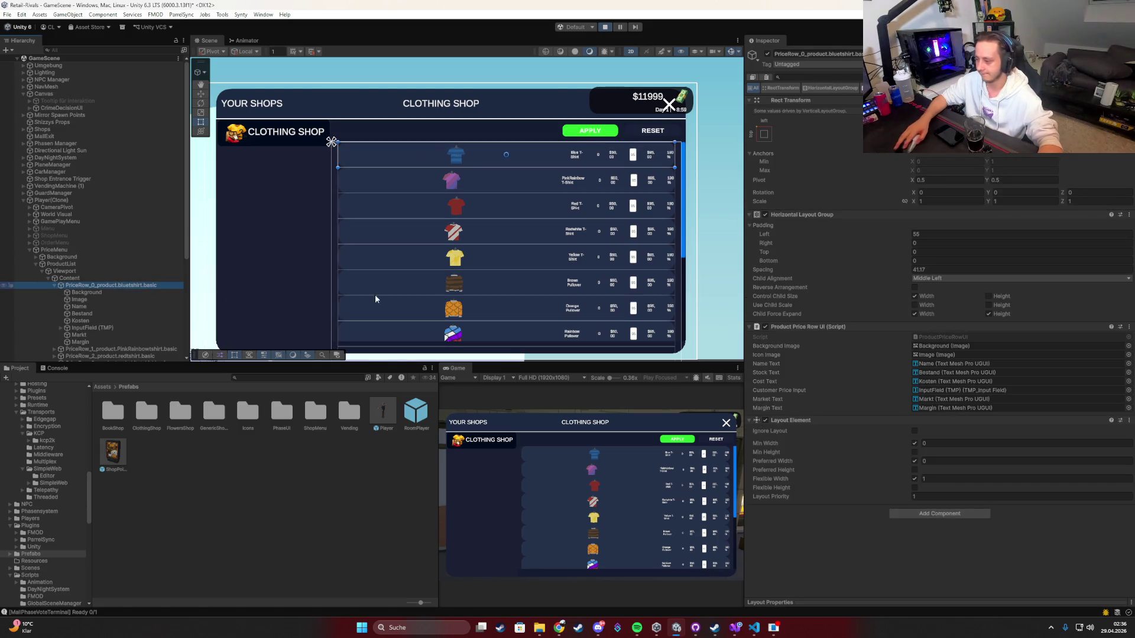
{"action": "left_click", "coordinate": [914, 297]}
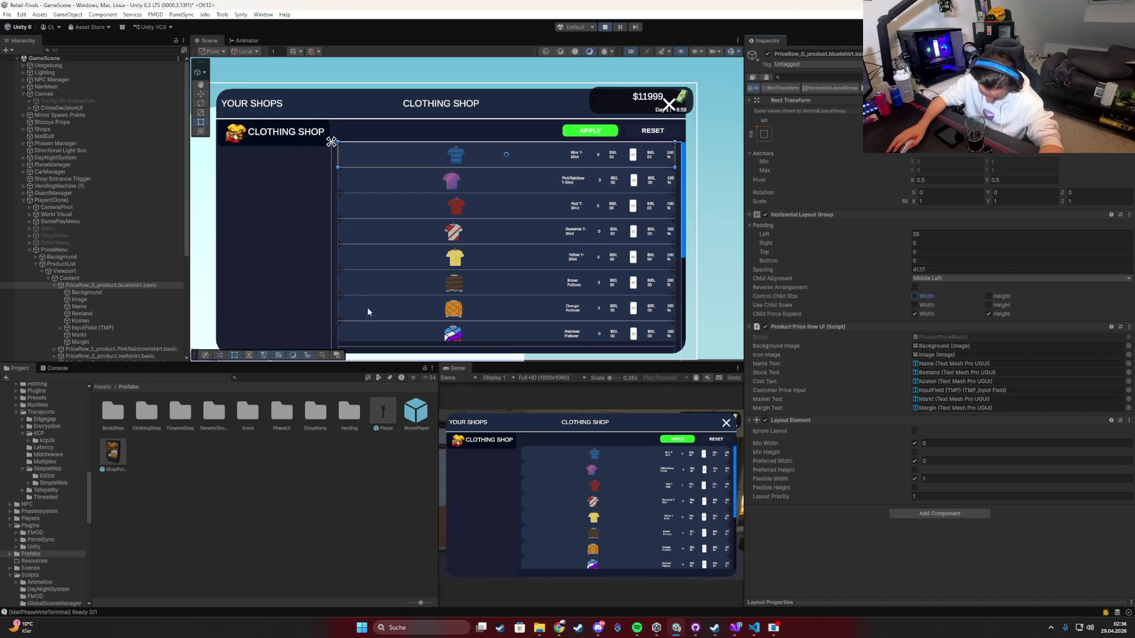
{"action": "left_click", "coordinate": [605, 28]}
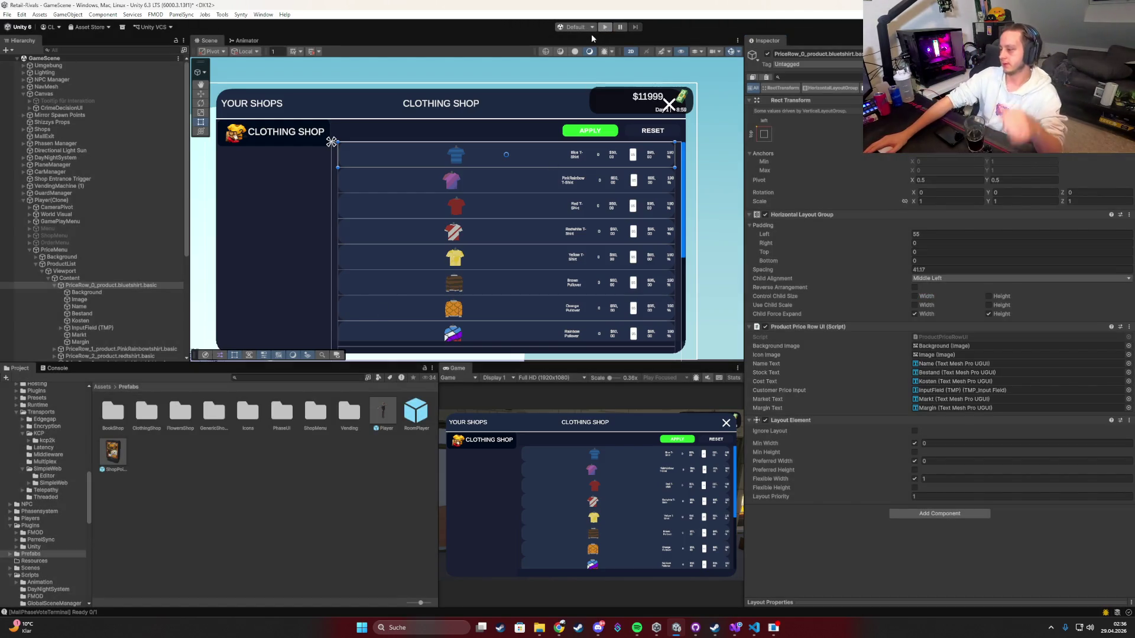
Step: Review the NormalizeRowRect code around lines 363–368 in PriceMenuUI.cs
{"action": "left_click", "coordinate": [735, 627]}
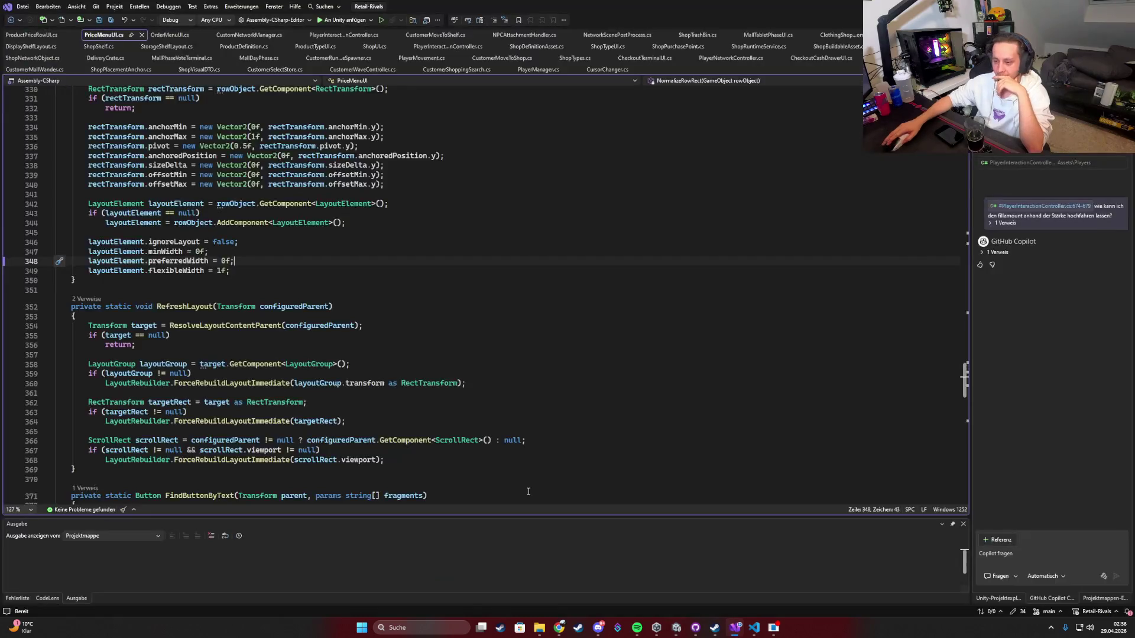
{"action": "scroll", "coordinate": [446, 324], "scroll_direction": "down", "scroll_amount": 3}
{"action": "left_click", "coordinate": [445, 323]}
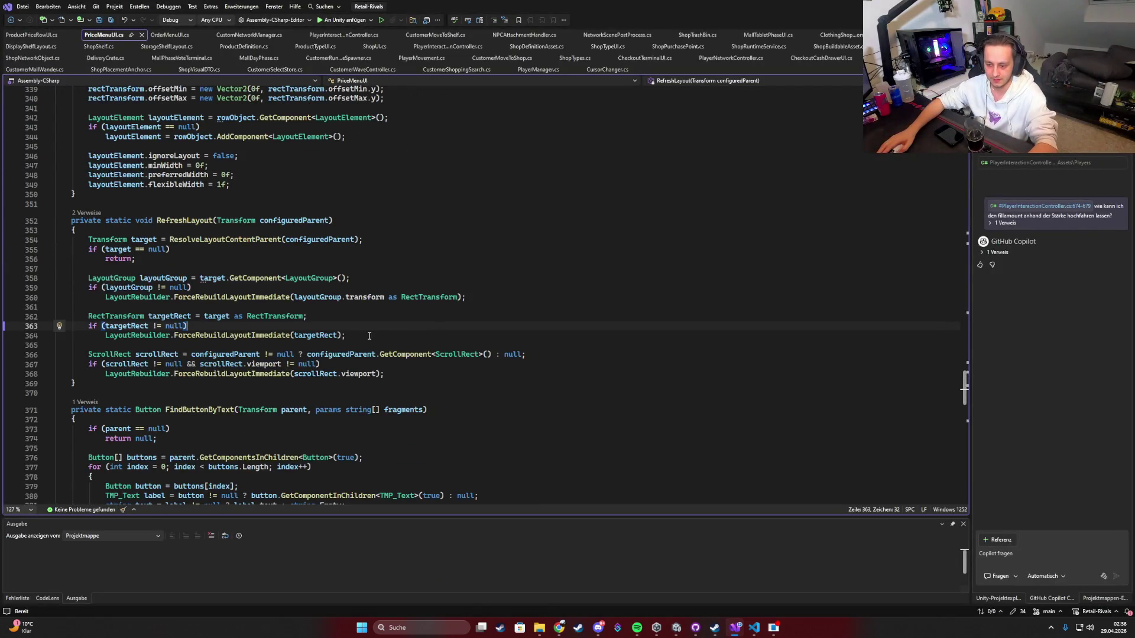
{"action": "left_click", "coordinate": [405, 375]}
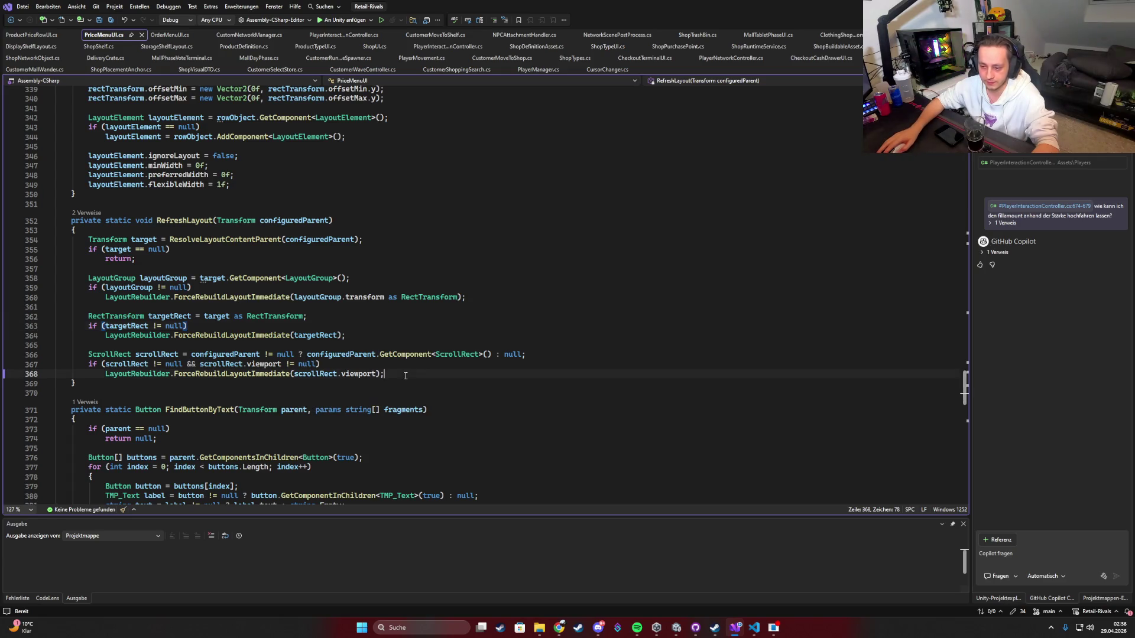
{"action": "left_click", "coordinate": [371, 336]}
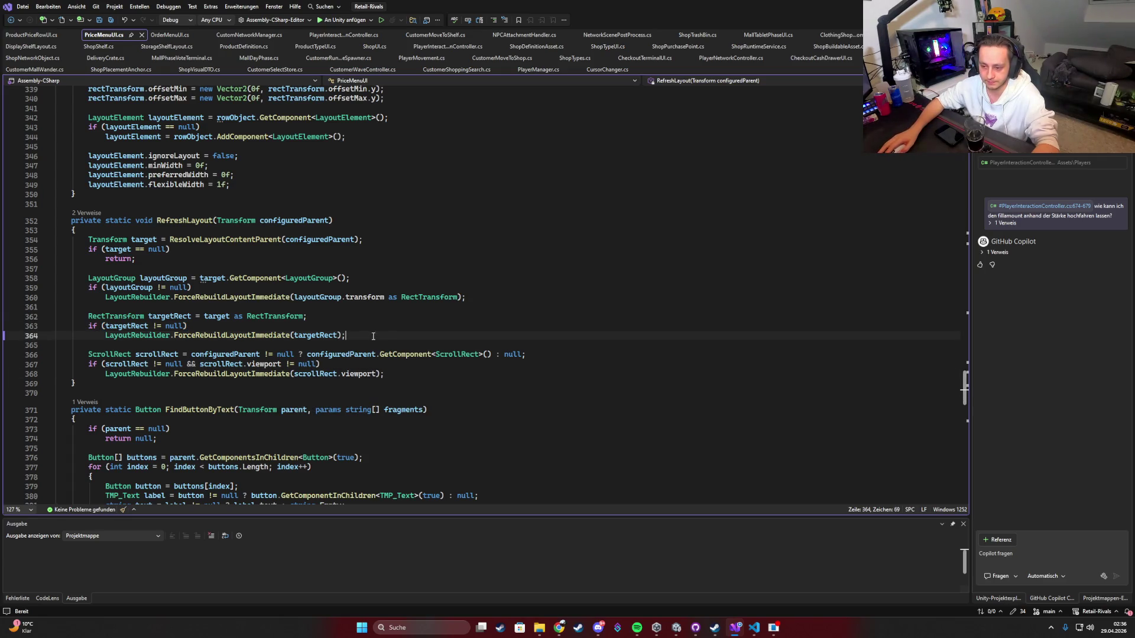
{"action": "scroll", "coordinate": [390, 341], "scroll_direction": "down", "scroll_amount": 11}
Step: Find 'layoutele', delete the LayoutElement block, save, and return to Unity
{"action": "key", "text": "ctrl+f"}
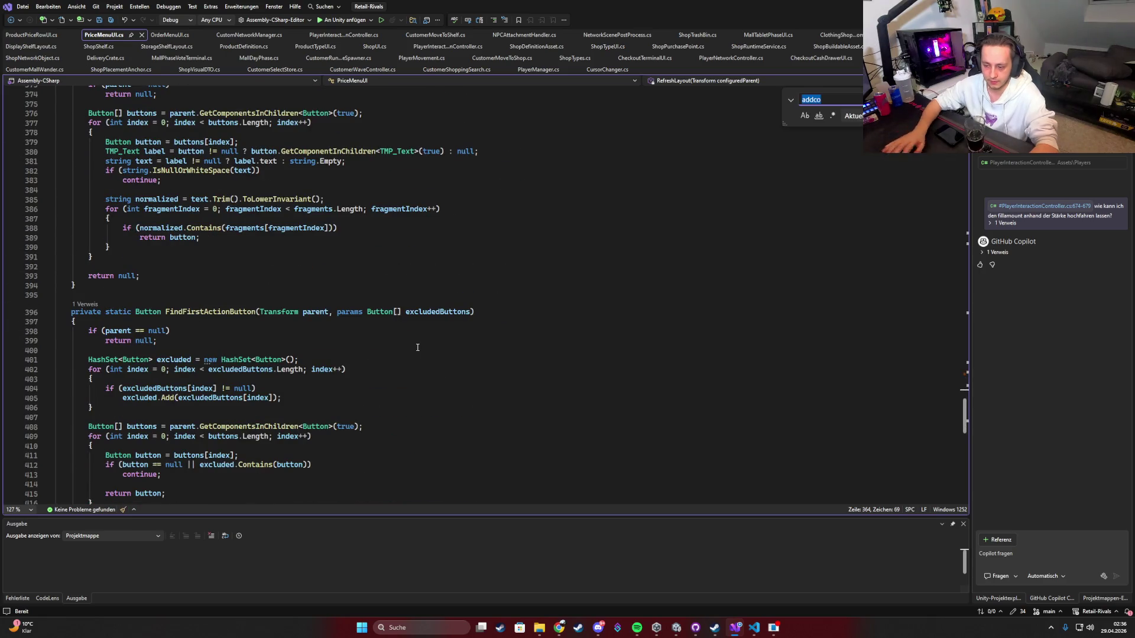
{"action": "type", "text": "layoutele"}
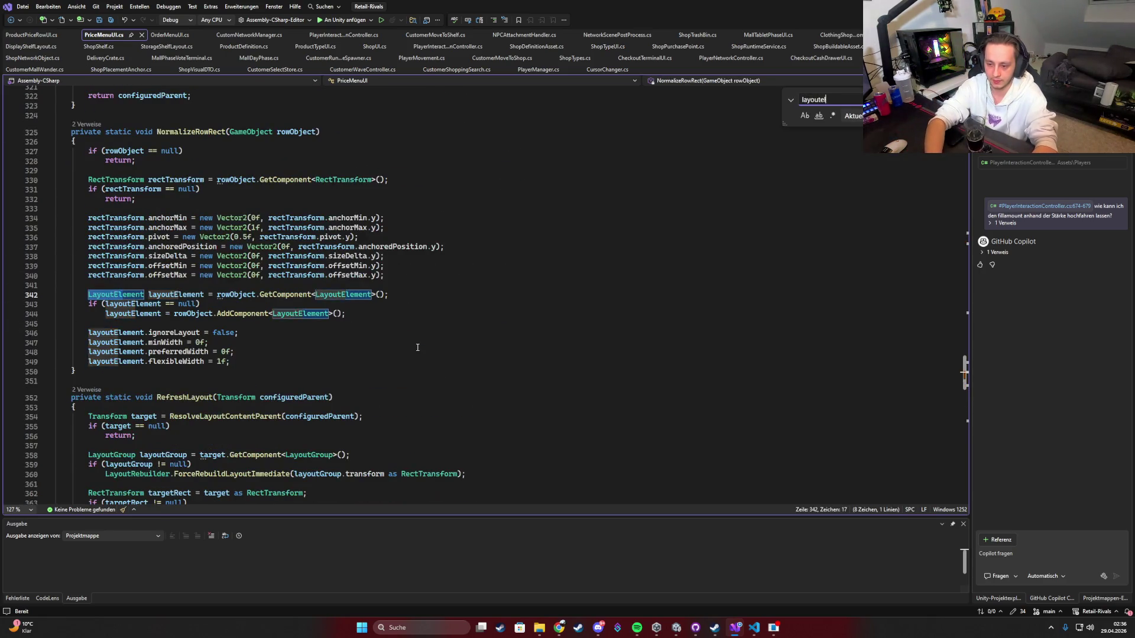
{"action": "left_click_drag", "start_coordinate": [238, 363], "coordinate": [53, 285]}
{"action": "key", "text": "Delete"}
{"action": "key", "text": "BackSpace"}
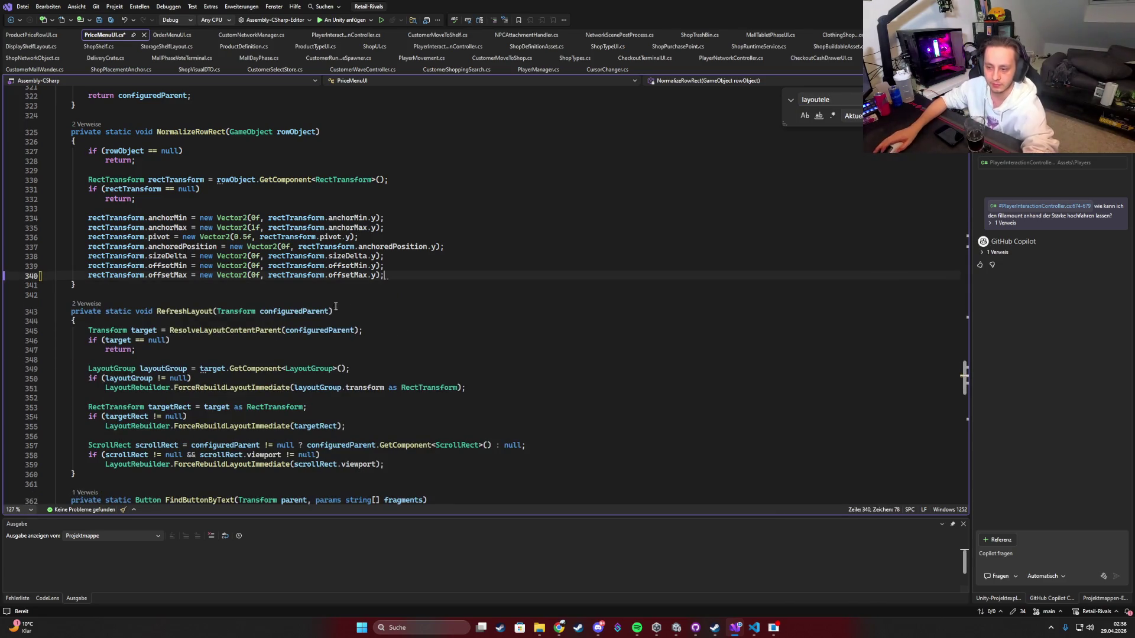
{"action": "key", "text": "Up"}
{"action": "key", "text": "ctrl+s"}
{"action": "key", "text": "Escape"}
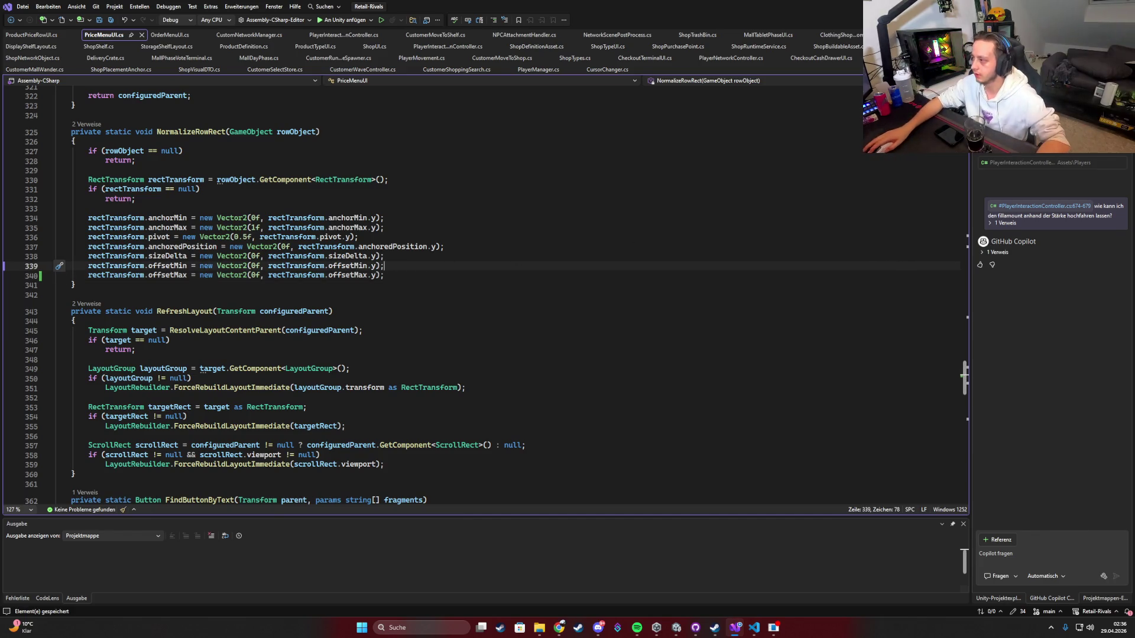
{"action": "key", "text": "alt+Tab"}
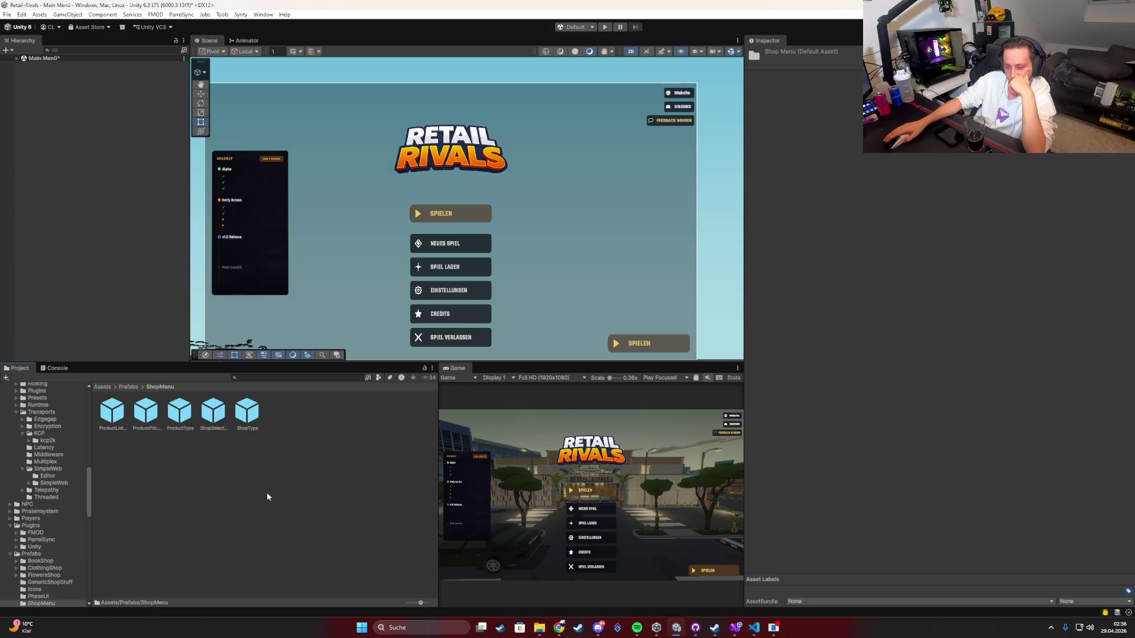
Step: Enable Control Child Size Width and Child Force Expand Width on ProductPrice's Horizontal Layout Group, then save
{"action": "double_click", "coordinate": [150, 420]}
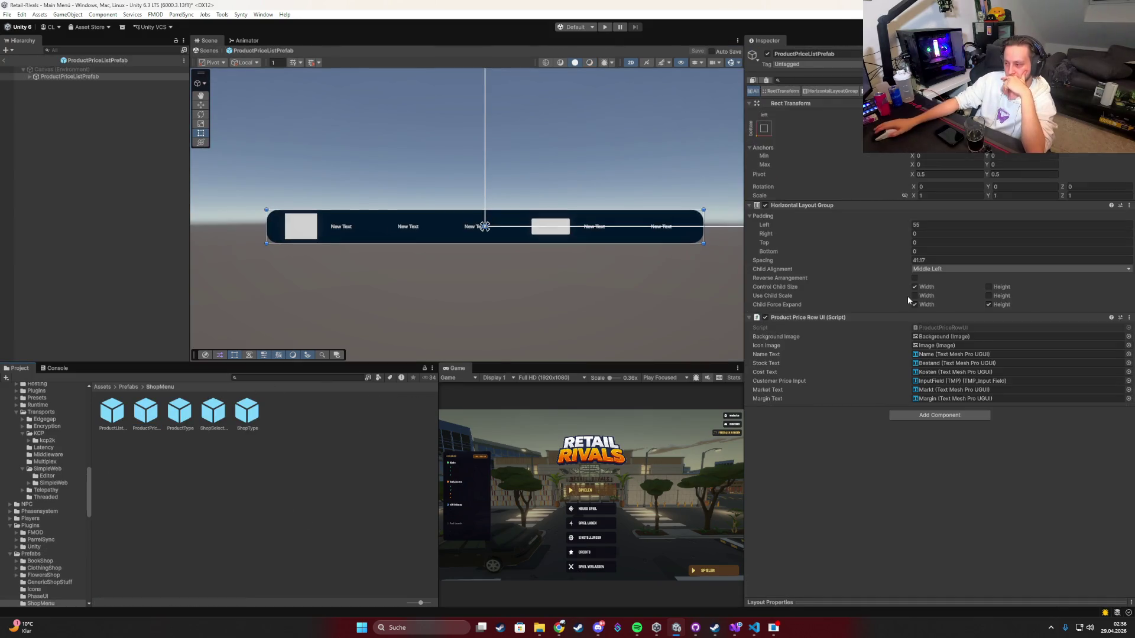
{"action": "left_click", "coordinate": [915, 305]}
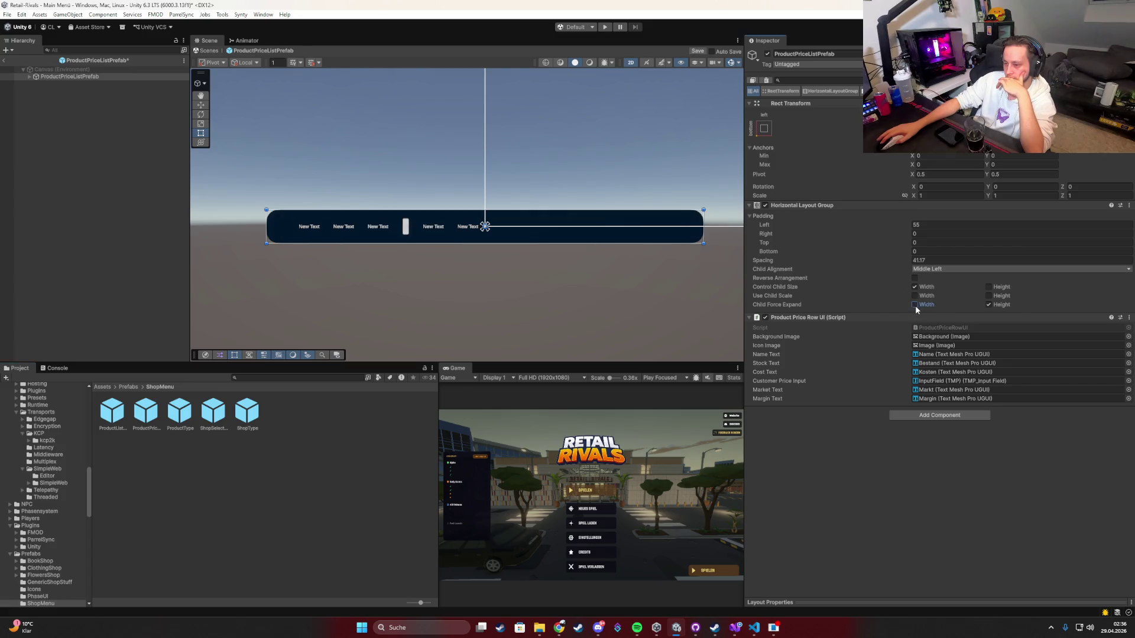
{"action": "left_click", "coordinate": [915, 305]}
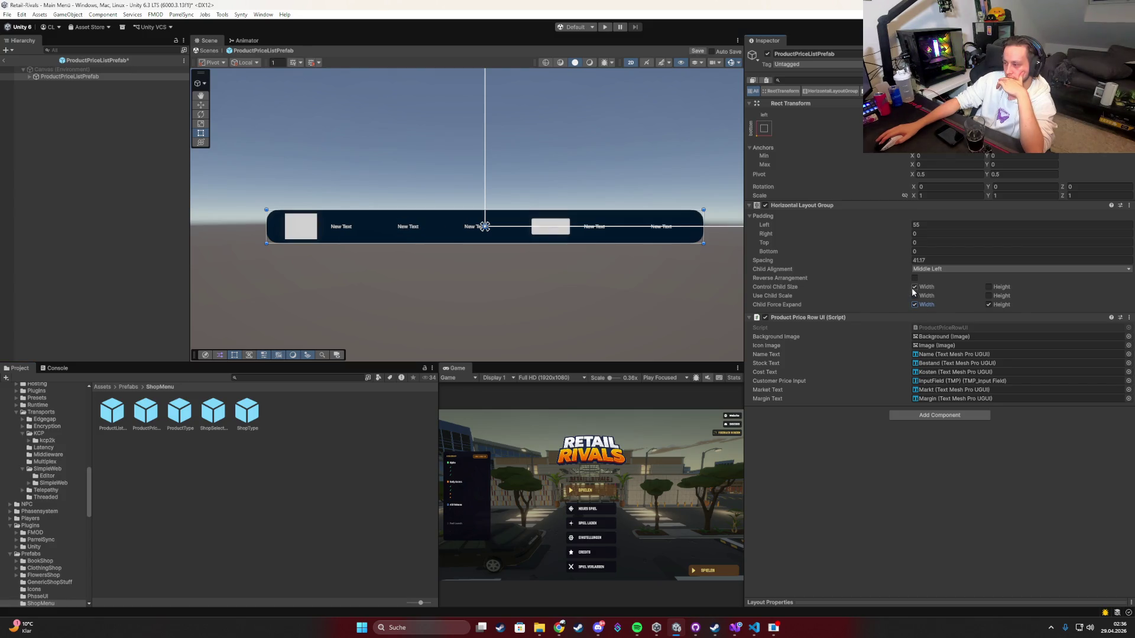
{"action": "left_click", "coordinate": [914, 305]}
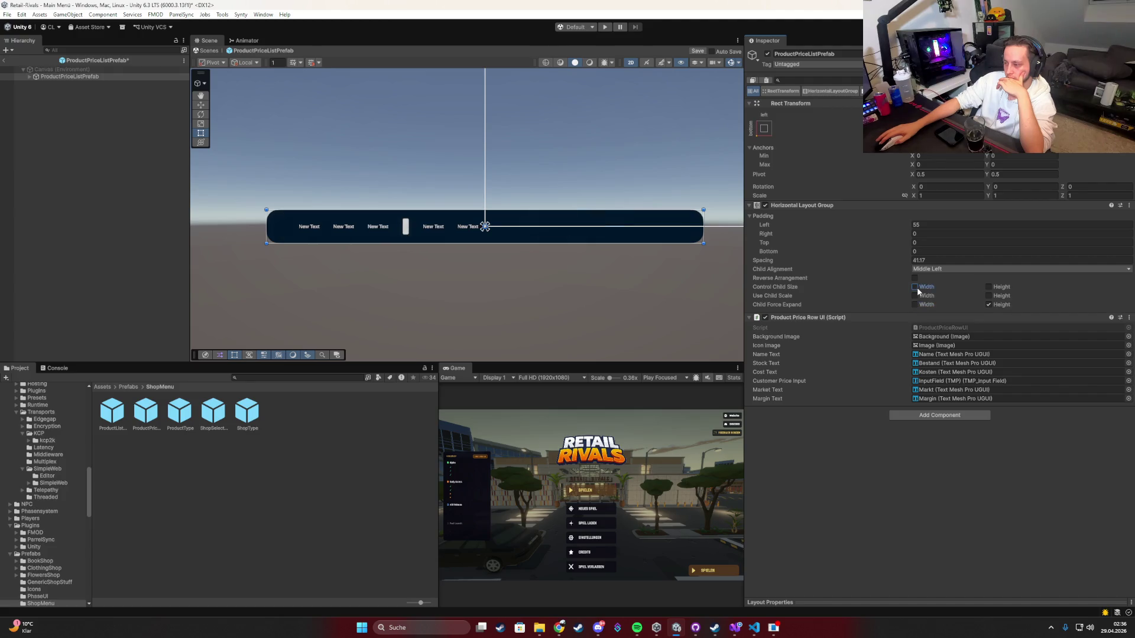
{"action": "left_click", "coordinate": [915, 287]}
{"action": "left_click", "coordinate": [29, 76]}
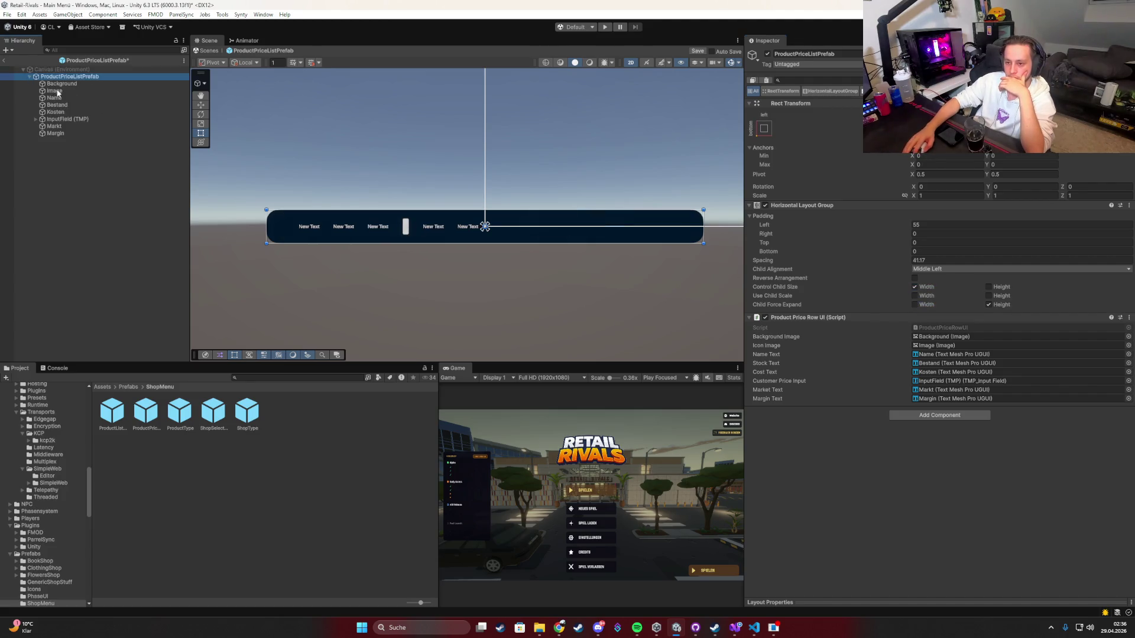
{"action": "left_click", "coordinate": [988, 303]}
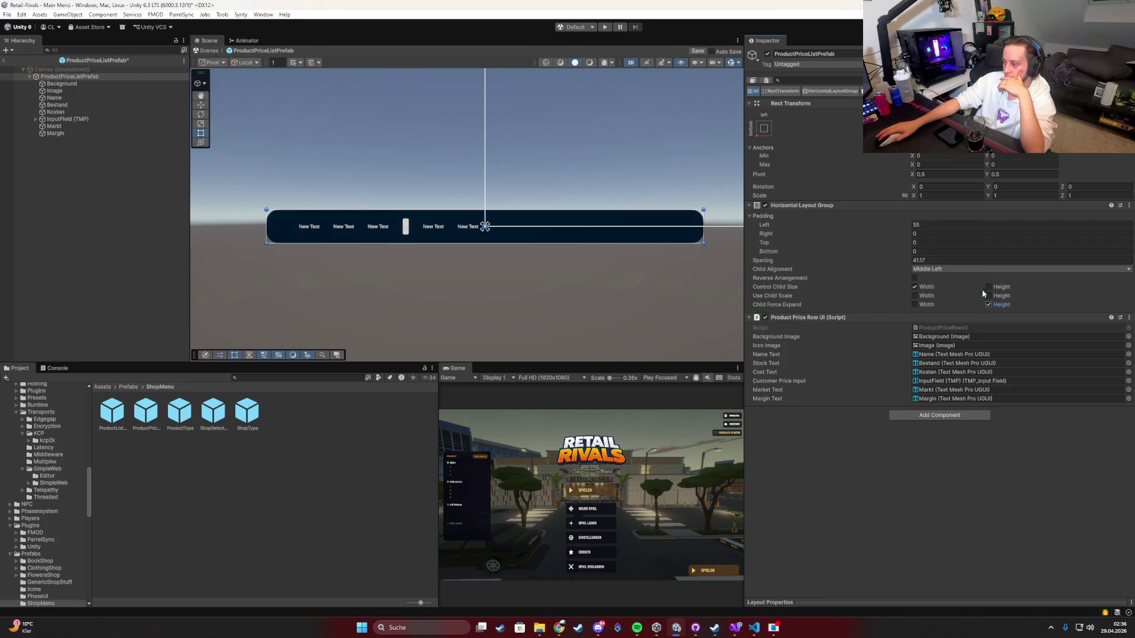
{"action": "left_click", "coordinate": [915, 305]}
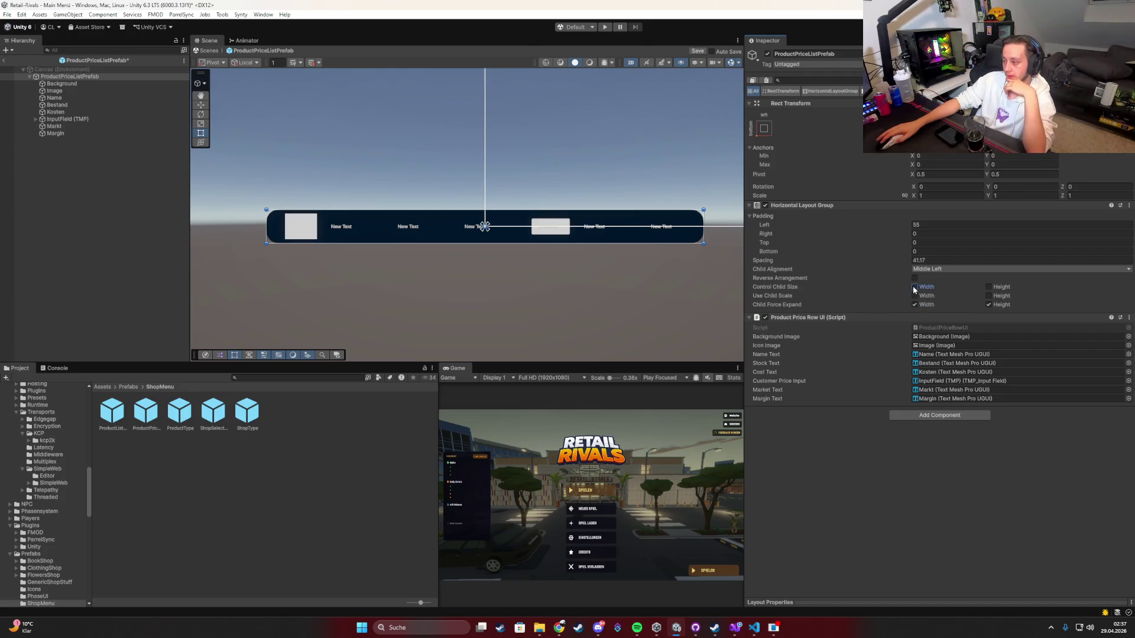
{"action": "left_click_drag", "start_coordinate": [630, 258], "coordinate": [570, 275]}
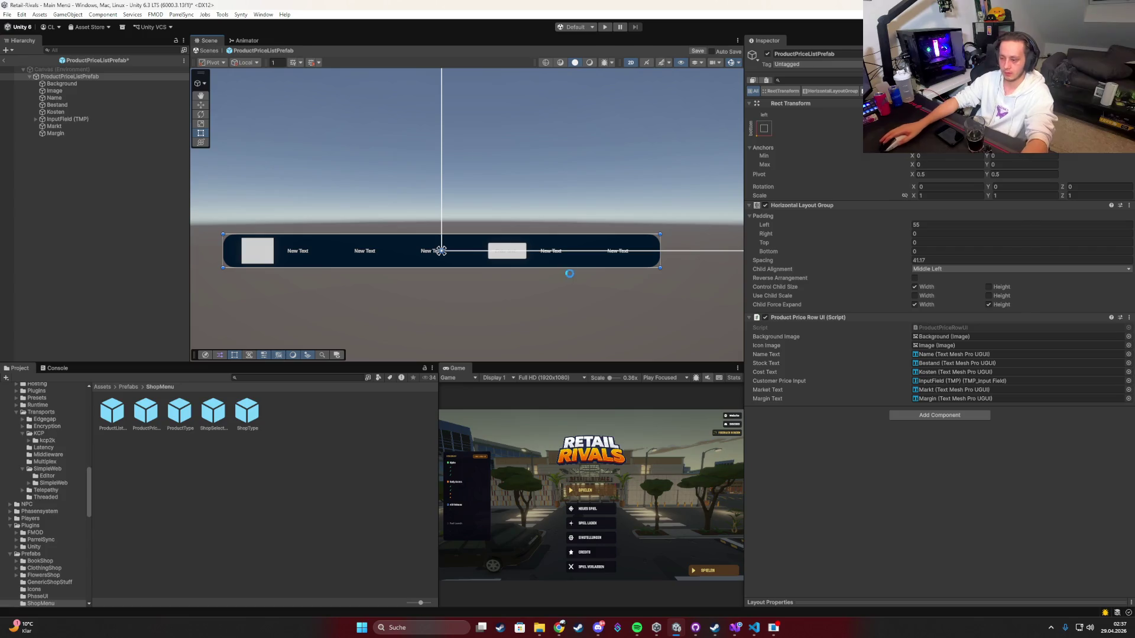
{"action": "key", "text": "ctrl+s"}
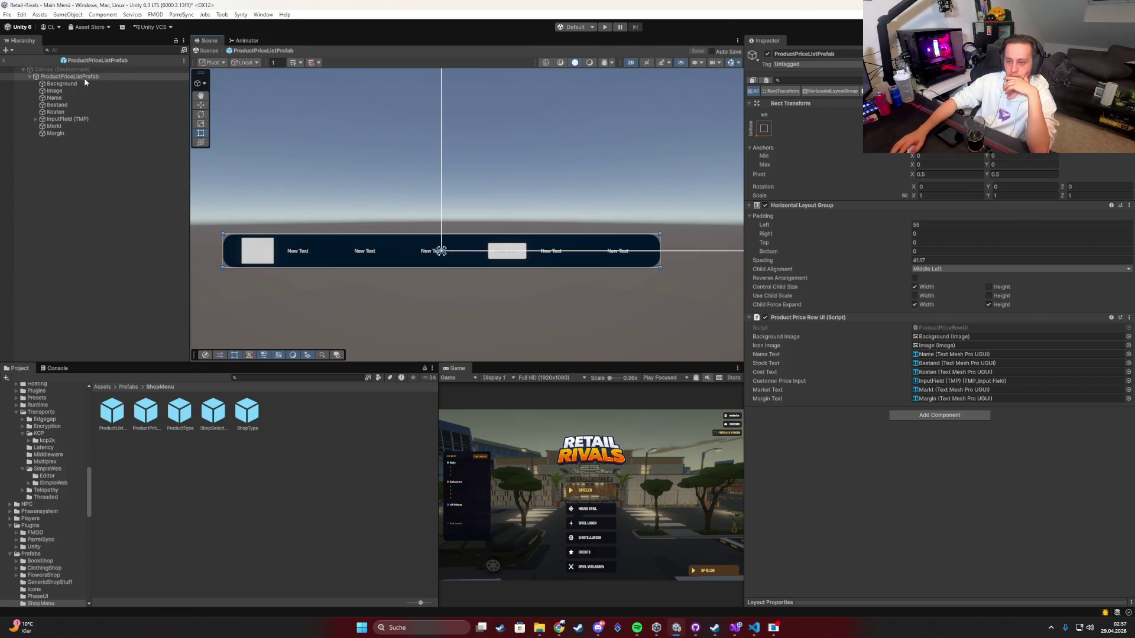
Step: Check the row's Image and root objects, leave Prefab Mode, and enter Play mode
{"action": "left_click", "coordinate": [78, 90]}
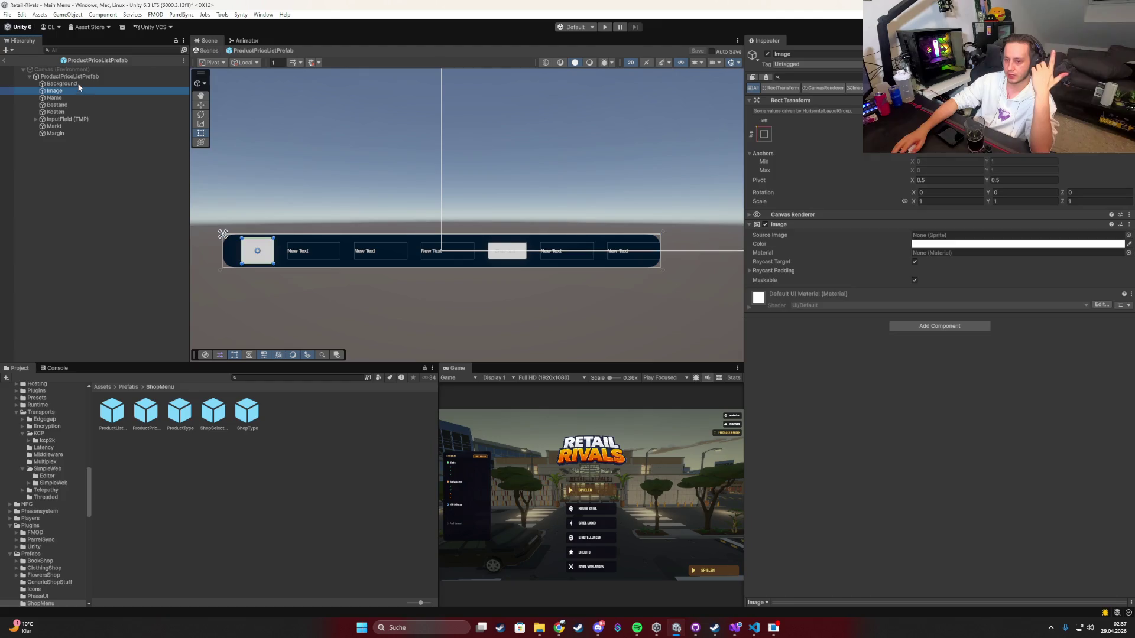
{"action": "left_click", "coordinate": [78, 83]}
{"action": "left_click", "coordinate": [77, 72]}
{"action": "left_click", "coordinate": [69, 77]}
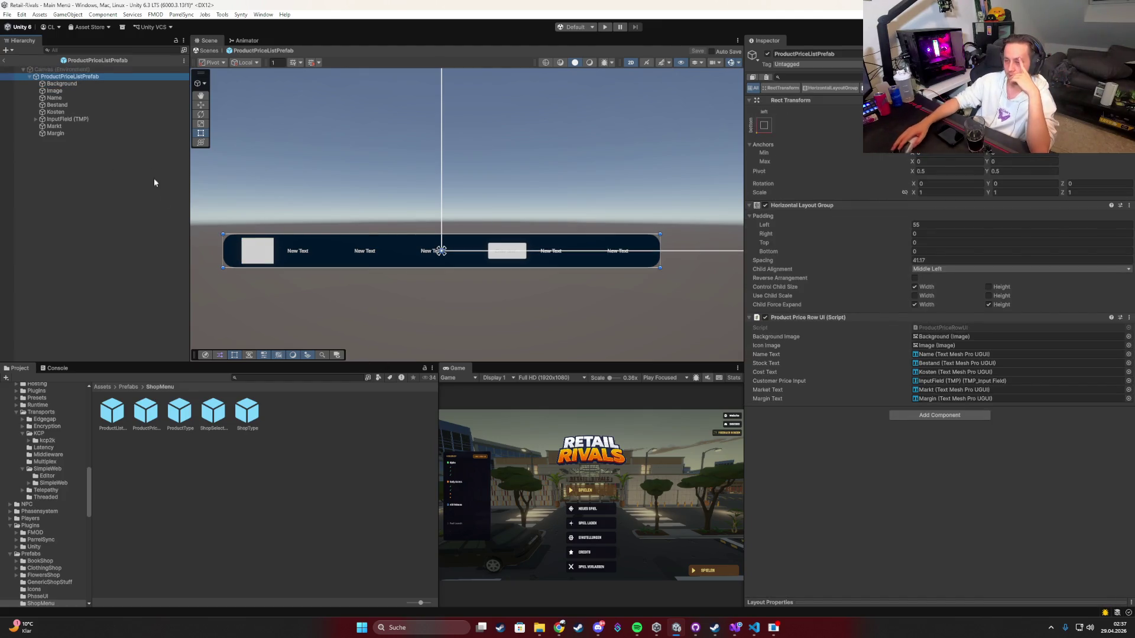
{"action": "left_click", "coordinate": [4, 61]}
{"action": "left_click", "coordinate": [605, 26]}
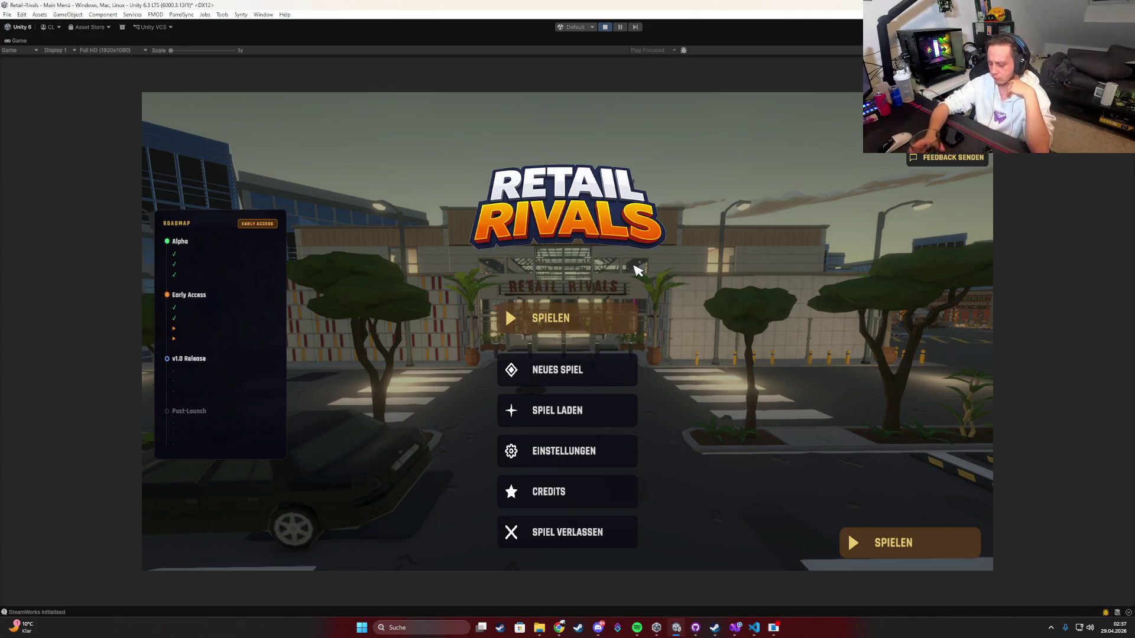
Step: Start from the main menu, get ready, and buy a Clothing shop
{"action": "left_click", "coordinate": [574, 316]}
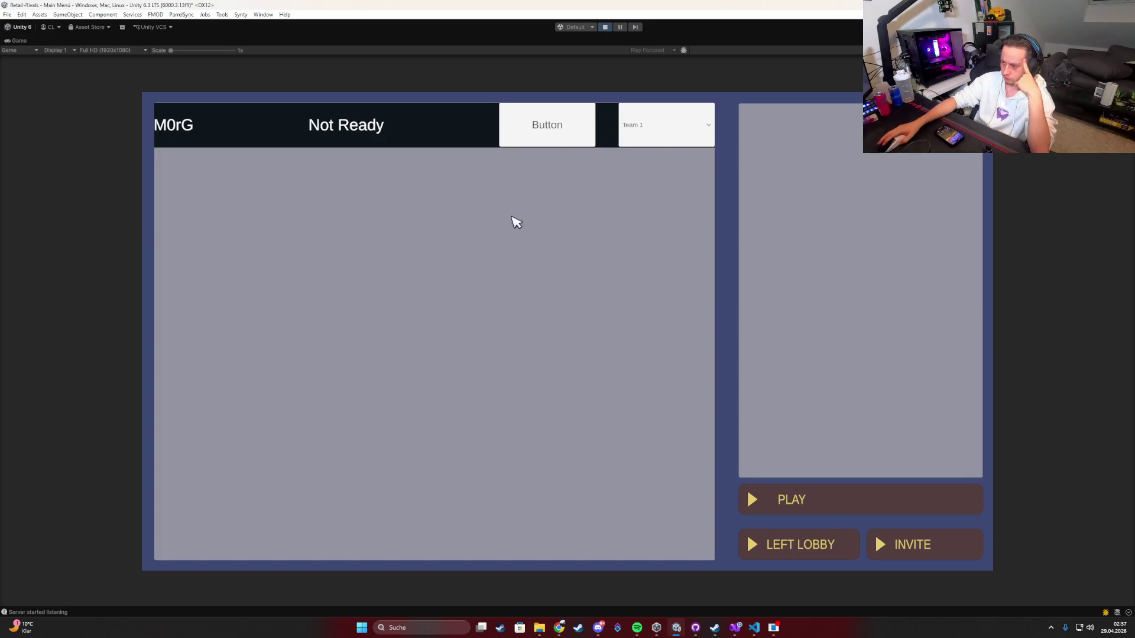
{"action": "left_click", "coordinate": [536, 125]}
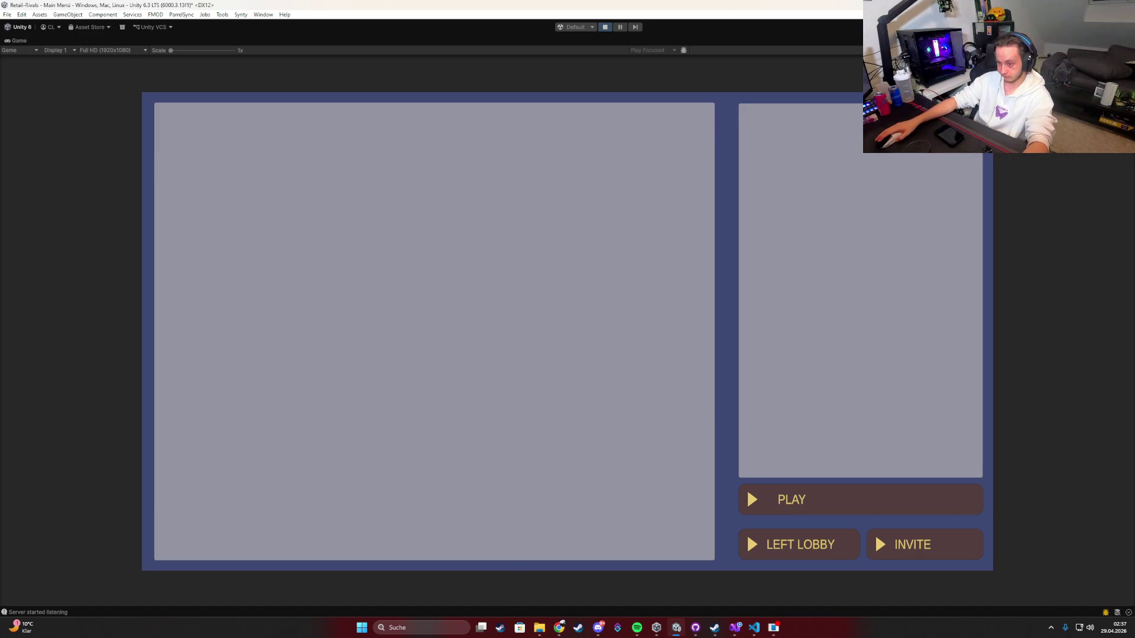
{"action": "key", "text": "e"}
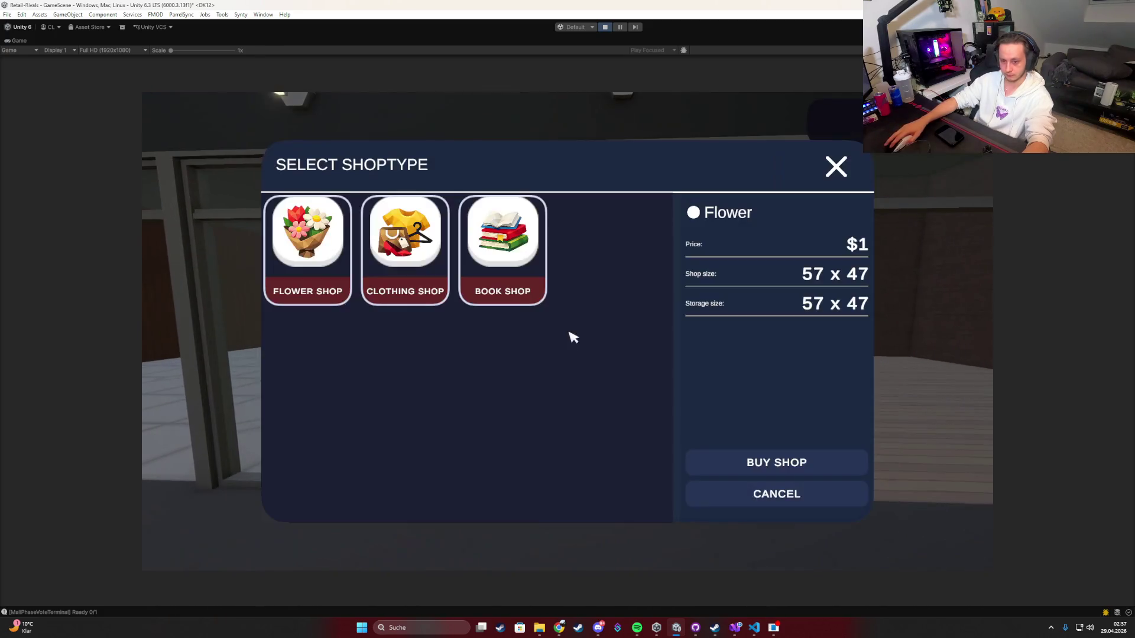
{"action": "left_click", "coordinate": [410, 233]}
{"action": "left_click", "coordinate": [750, 461]}
Step: Open the Clothing shop's price list and un-maximize the Game view
{"action": "key", "text": "Tab"}
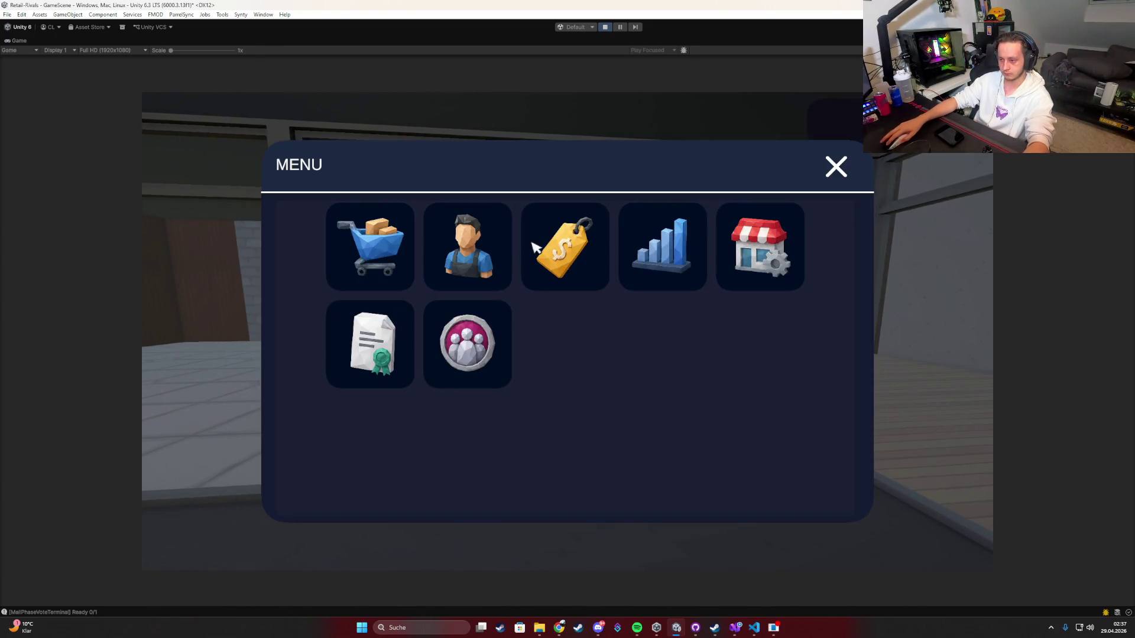
{"action": "left_click", "coordinate": [532, 243]}
{"action": "key", "text": "super"}
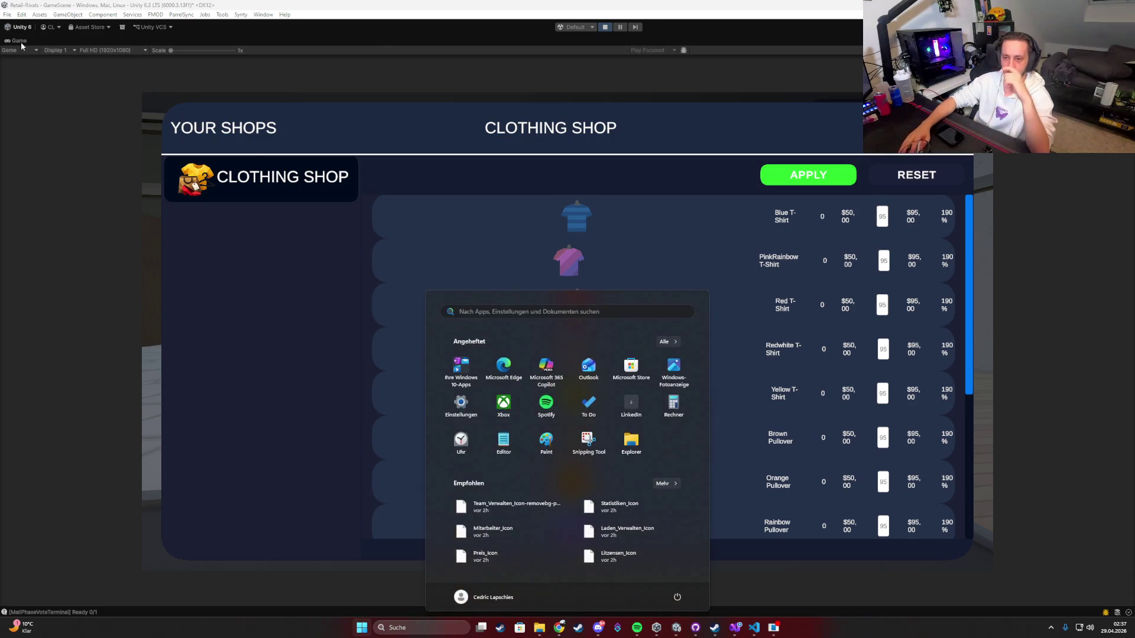
{"action": "double_click", "coordinate": [19, 41]}
Step: Turn off Control Child Size Width on PriceRow_0 and compare the list Content's layout
{"action": "left_click", "coordinate": [392, 162]}
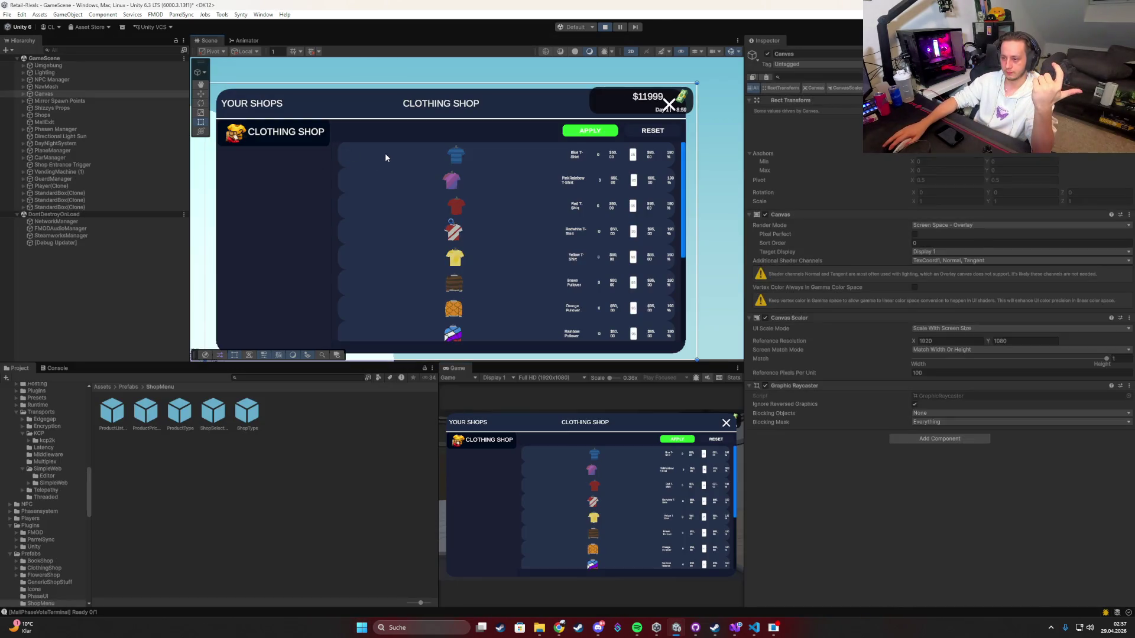
{"action": "left_click", "coordinate": [385, 157]}
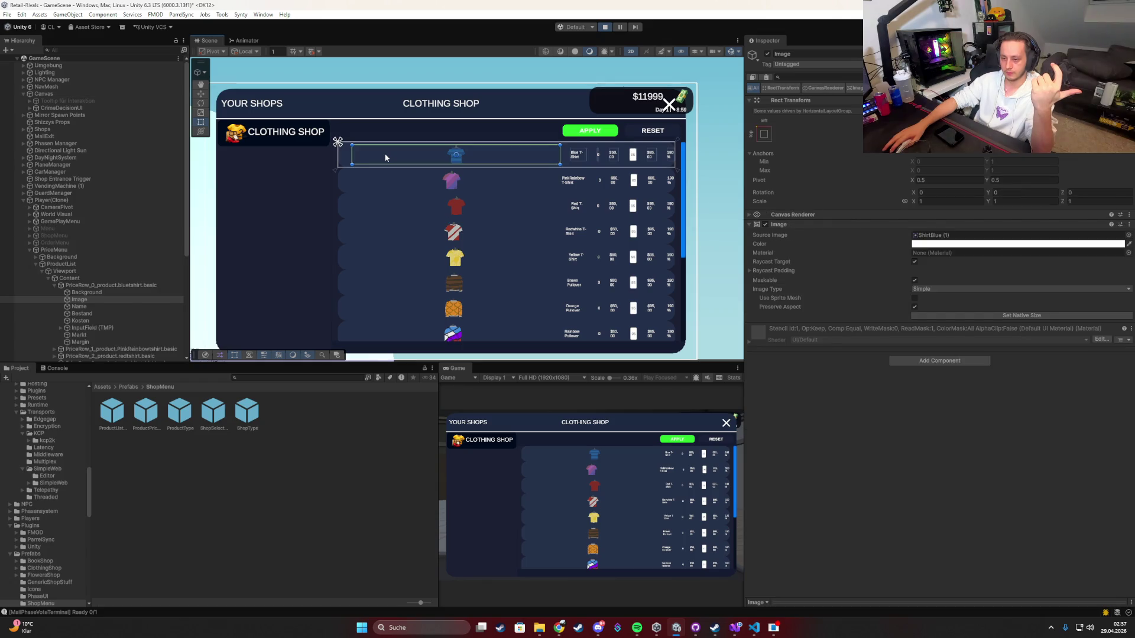
{"action": "left_click", "coordinate": [377, 169]}
{"action": "left_click", "coordinate": [126, 285]}
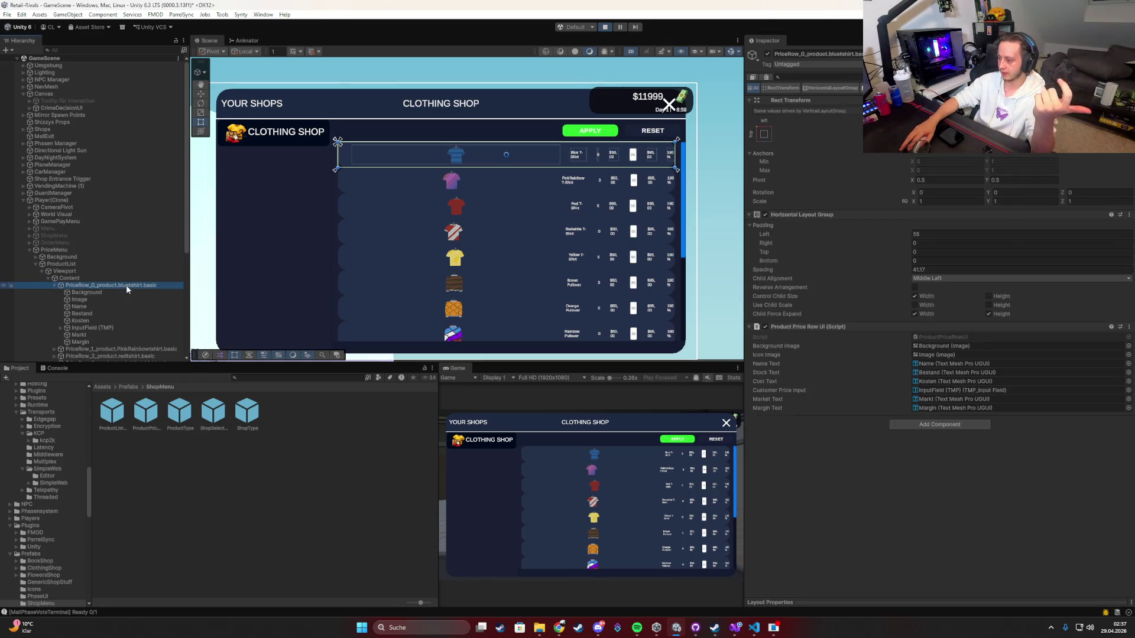
{"action": "left_click", "coordinate": [914, 297]}
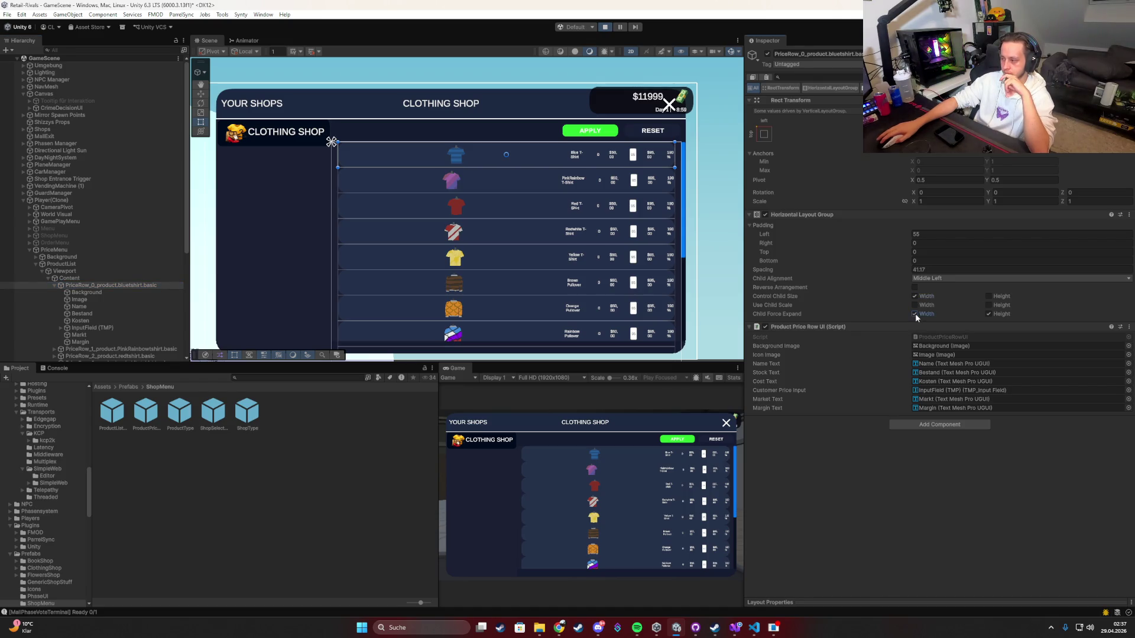
{"action": "left_click", "coordinate": [77, 277]}
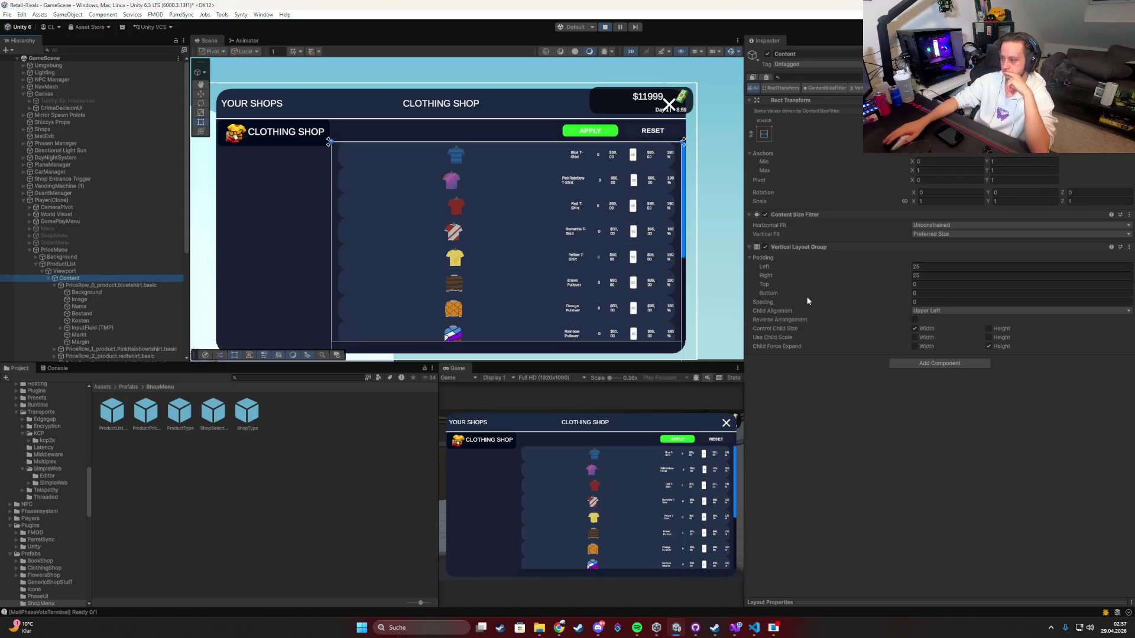
{"action": "left_click", "coordinate": [84, 286]}
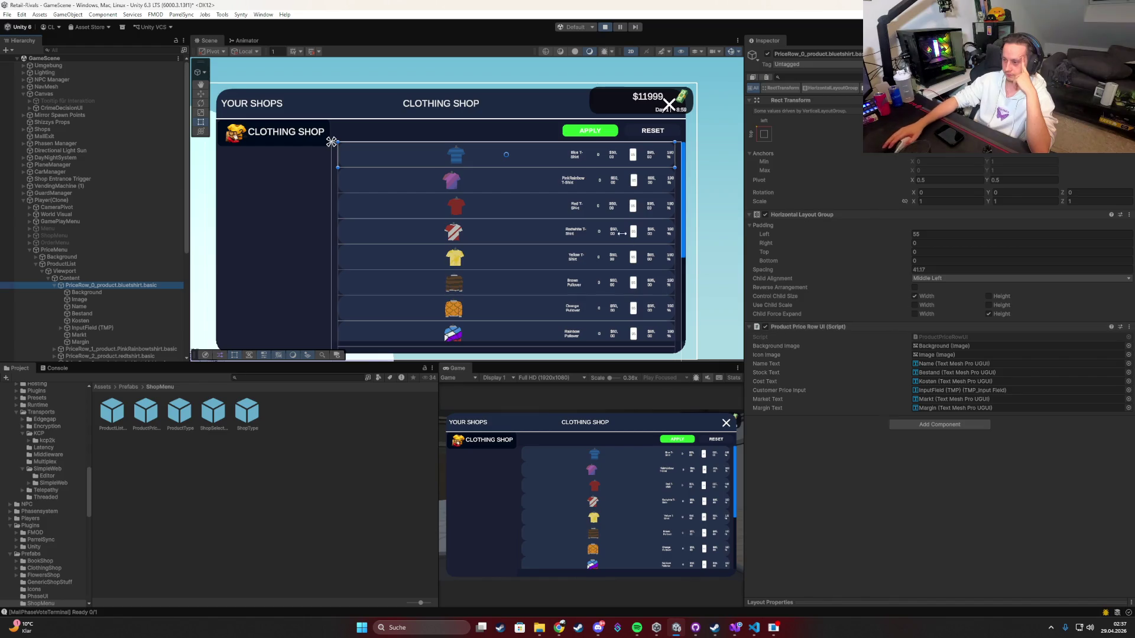
Step: Inspect the row's icon, background and name, and exclude the background from layout
{"action": "left_click", "coordinate": [461, 158]}
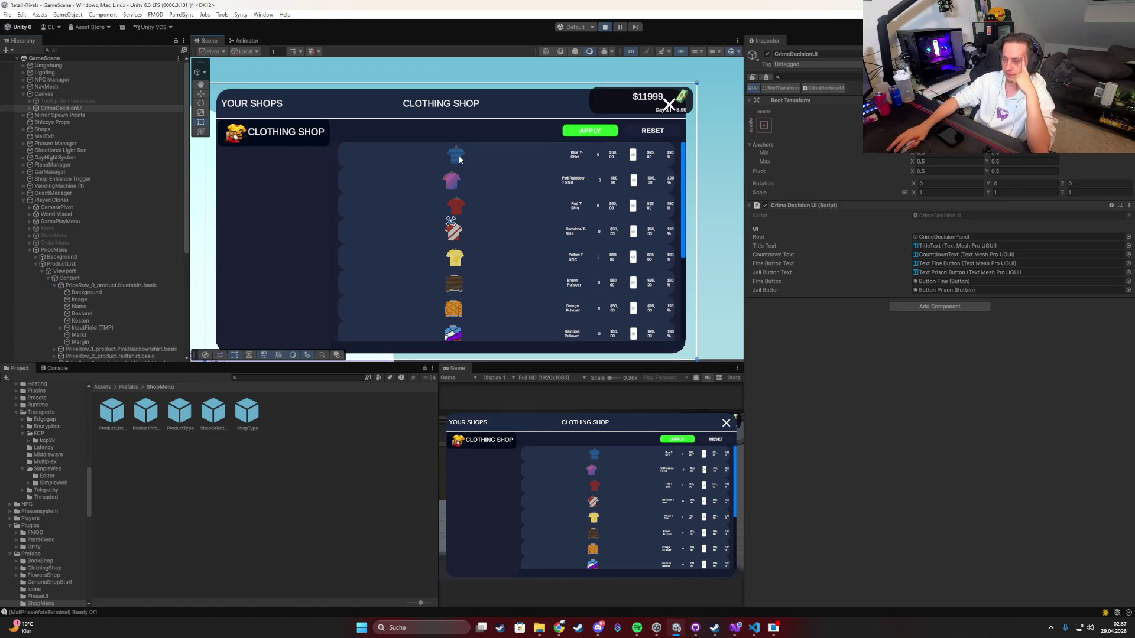
{"action": "left_click", "coordinate": [460, 158]}
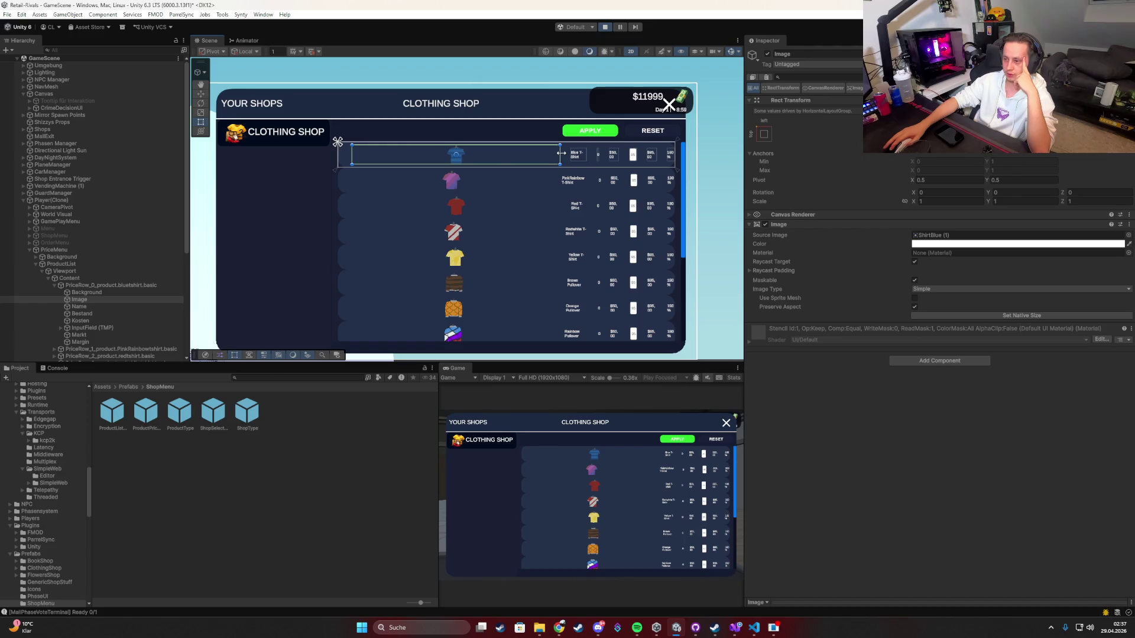
{"action": "left_click", "coordinate": [101, 287]}
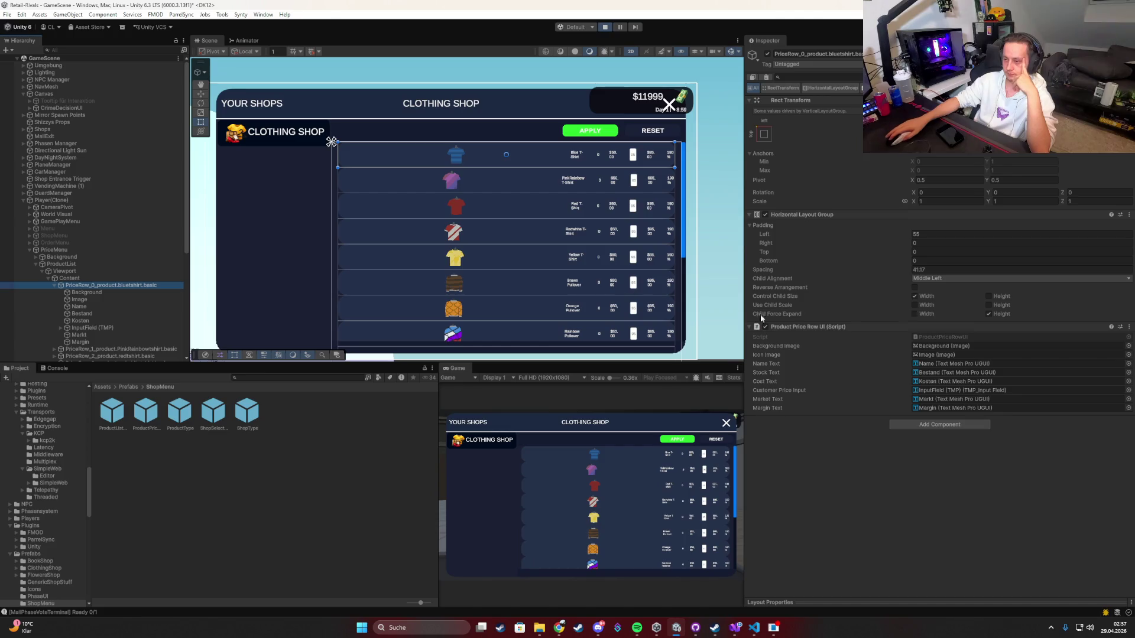
{"action": "left_click", "coordinate": [97, 295]}
{"action": "left_click", "coordinate": [94, 304]}
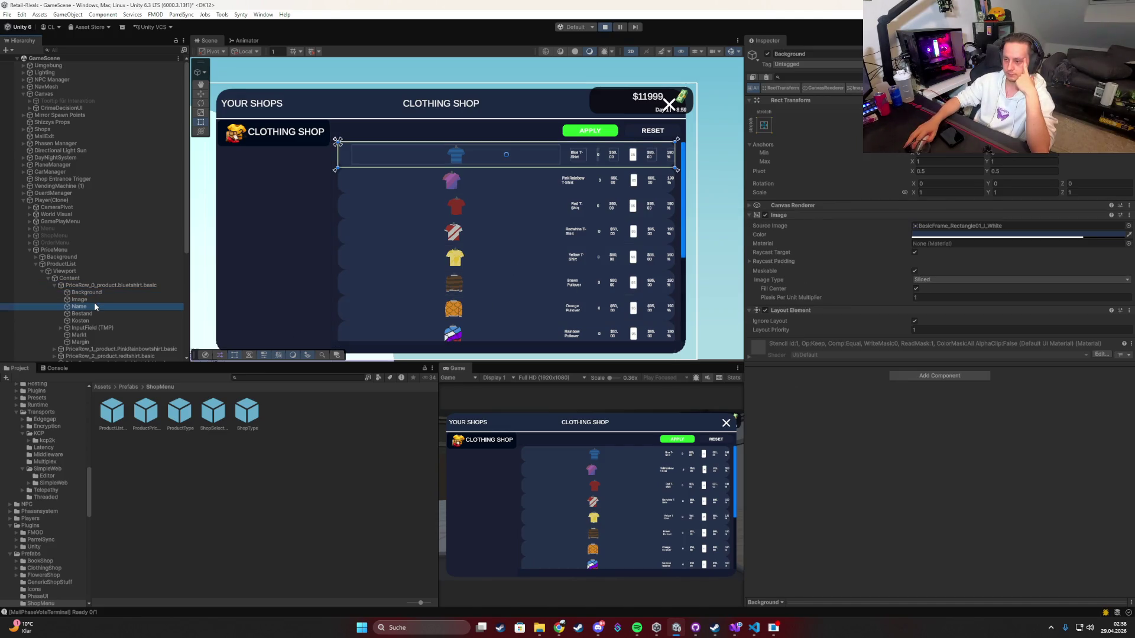
{"action": "left_click", "coordinate": [84, 299]}
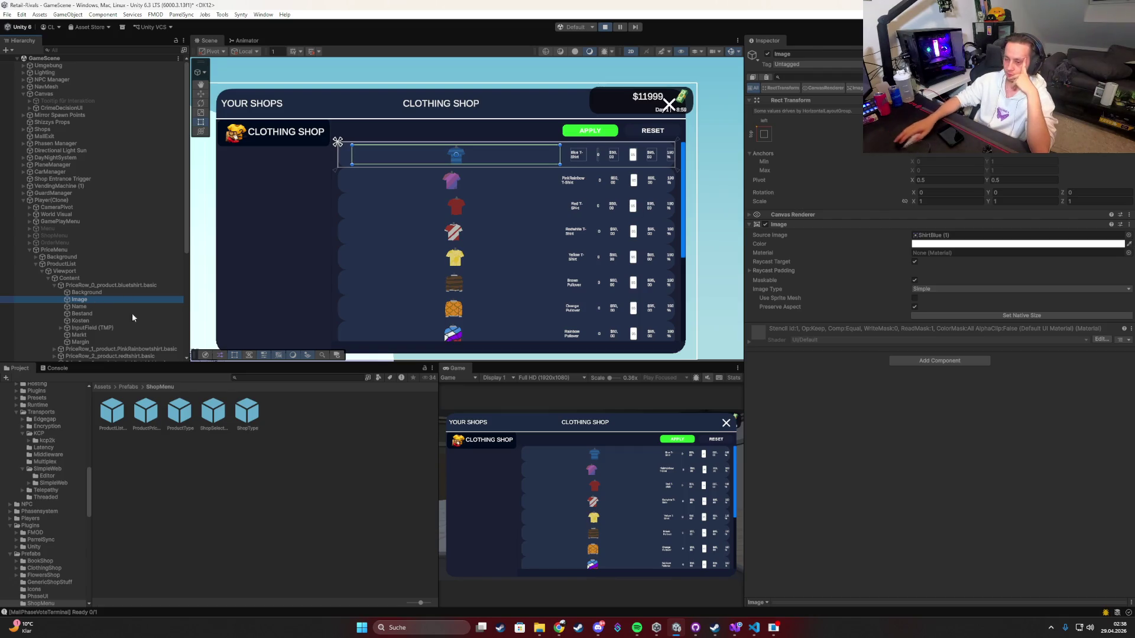
{"action": "left_click", "coordinate": [111, 285]}
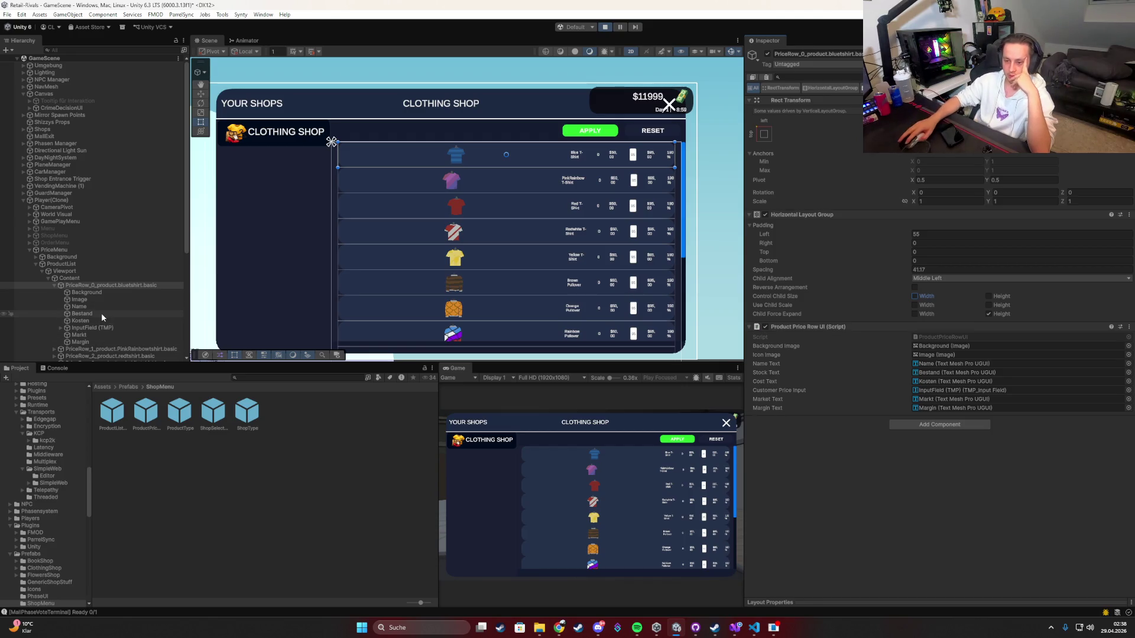
{"action": "left_click", "coordinate": [88, 299]}
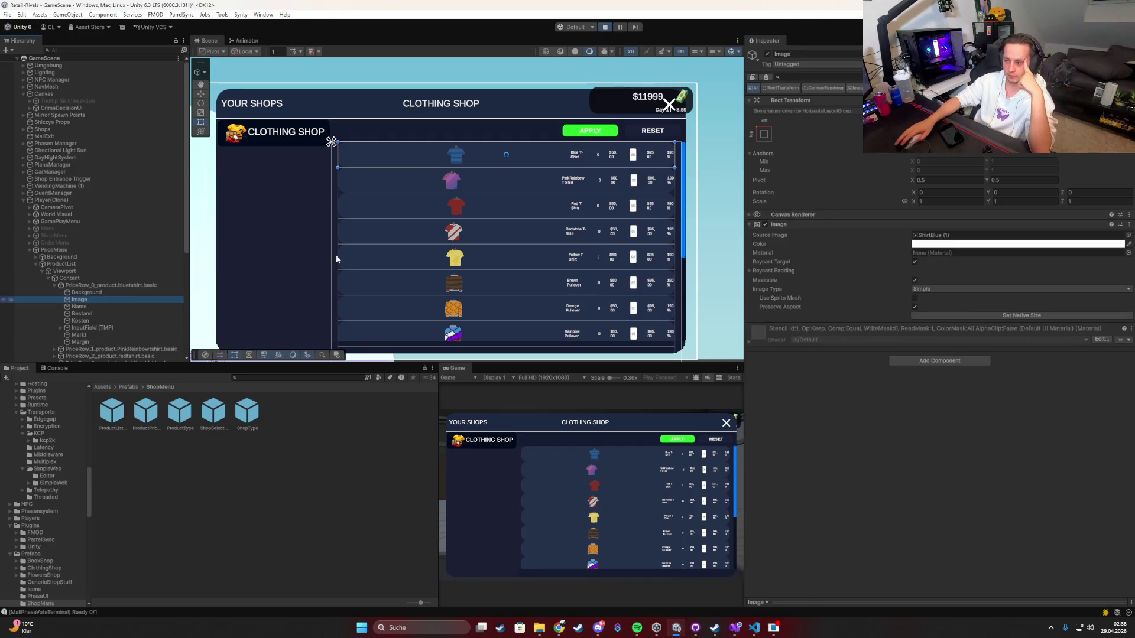
{"action": "left_click", "coordinate": [560, 156]}
{"action": "left_click", "coordinate": [914, 322]}
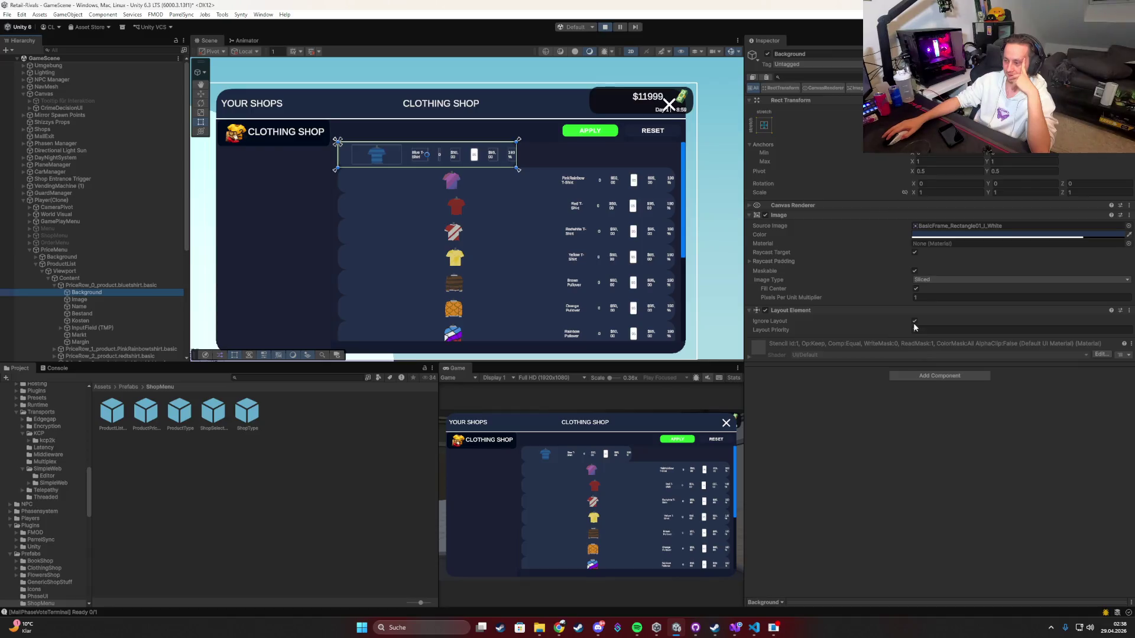
Step: Re-test PriceRow_0's Control Child Size Width, leaving it off
{"action": "left_click", "coordinate": [132, 285]}
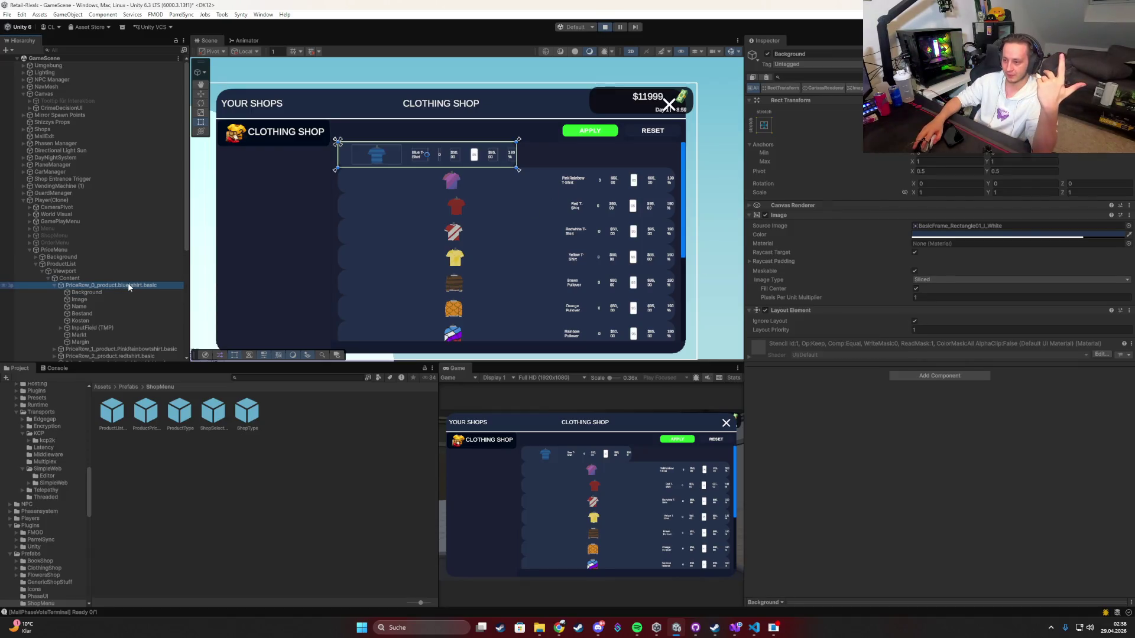
{"action": "left_click", "coordinate": [915, 297]}
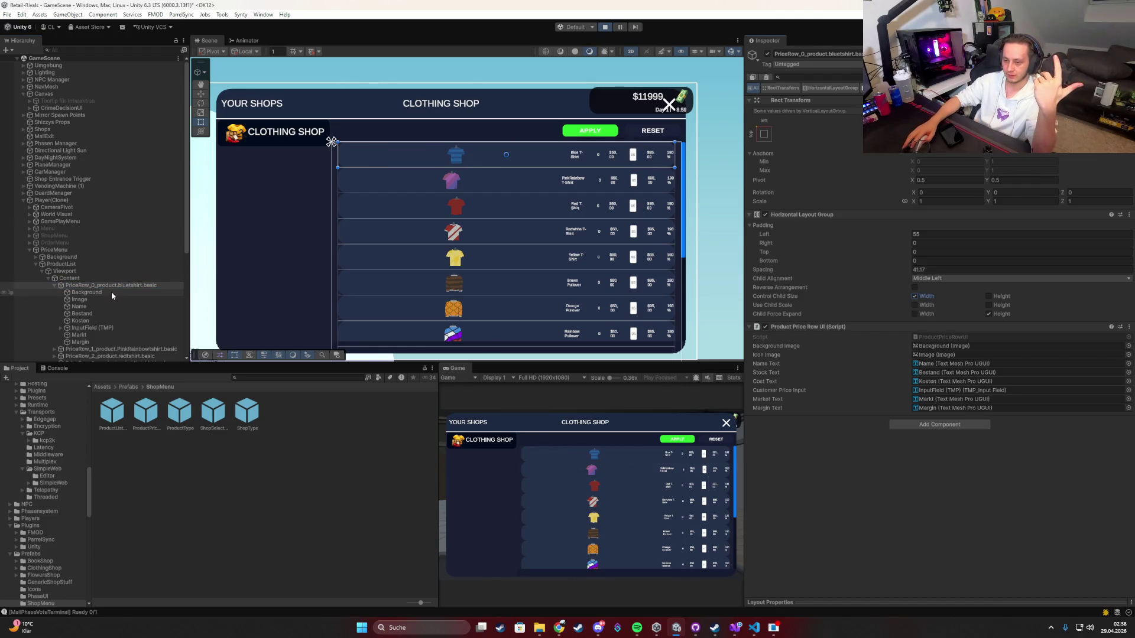
{"action": "left_click", "coordinate": [88, 279]}
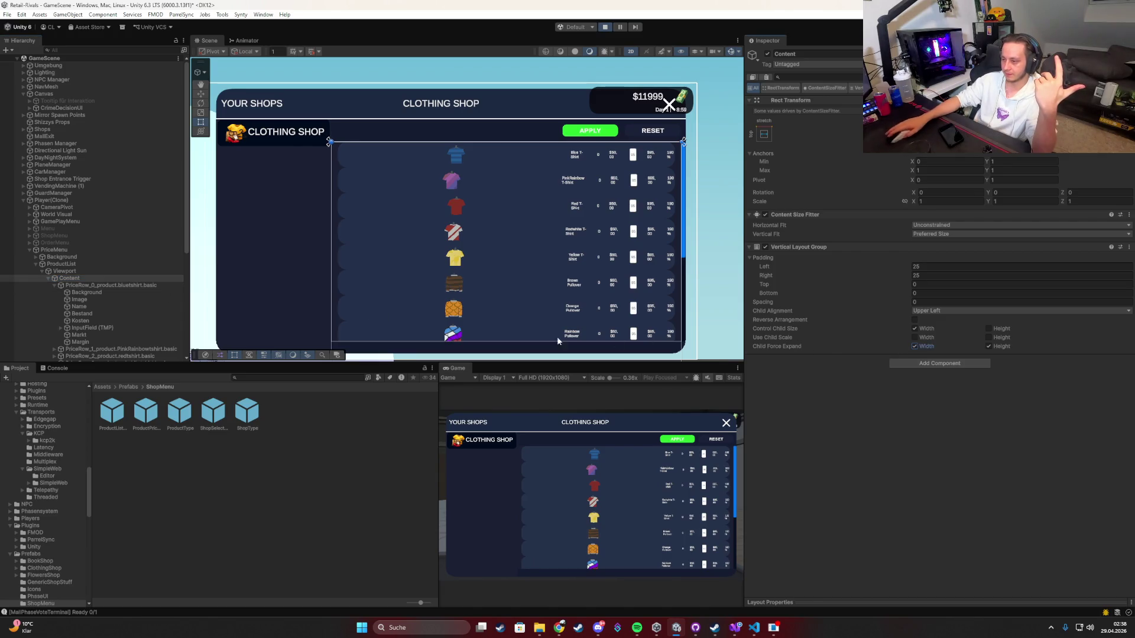
{"action": "left_click", "coordinate": [112, 285]}
{"action": "left_click", "coordinate": [915, 297]}
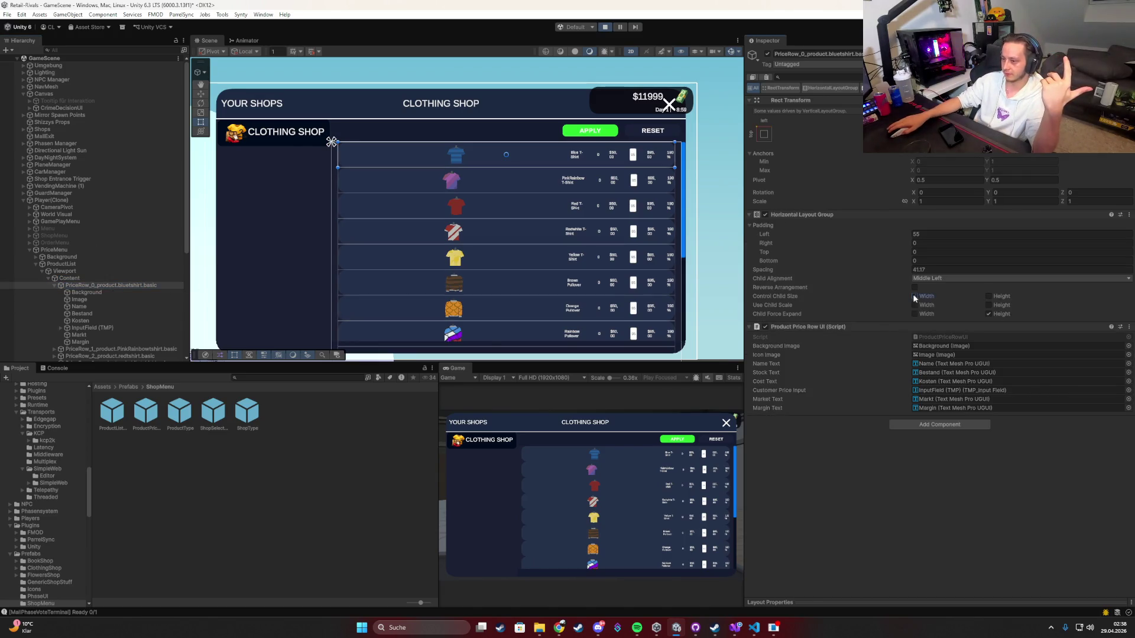
Step: Narrow the Blue T-Shirt icon image with the Rect tool
{"action": "left_click", "coordinate": [81, 301]}
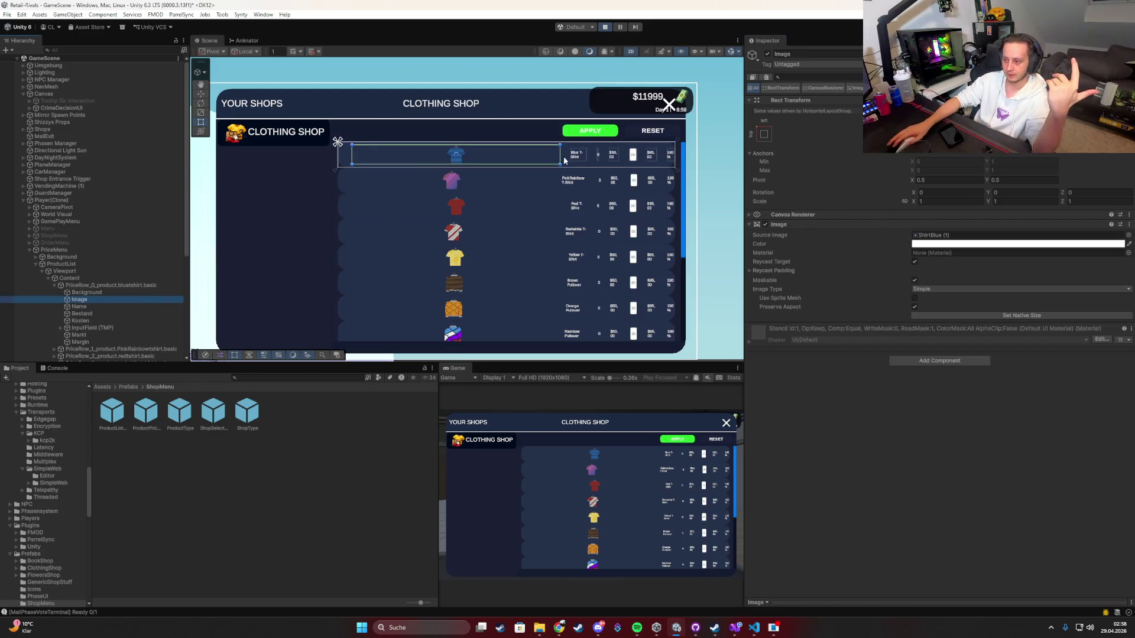
{"action": "left_click_drag", "start_coordinate": [561, 159], "coordinate": [380, 161]}
{"action": "scroll", "coordinate": [432, 169], "scroll_direction": "up", "scroll_amount": 2}
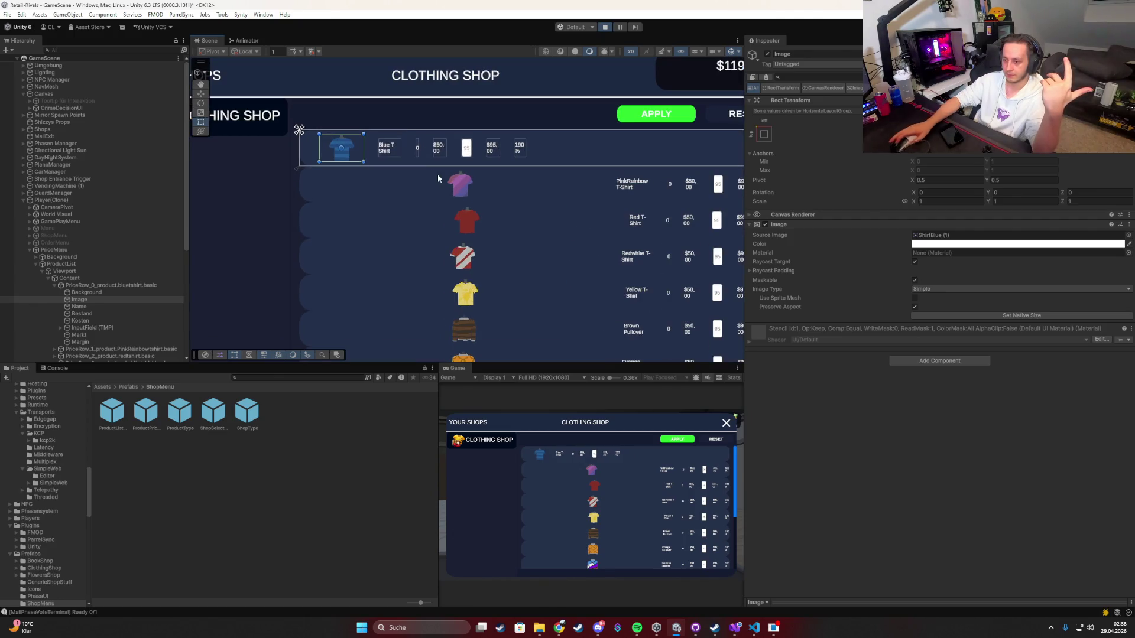
{"action": "left_click", "coordinate": [111, 285]}
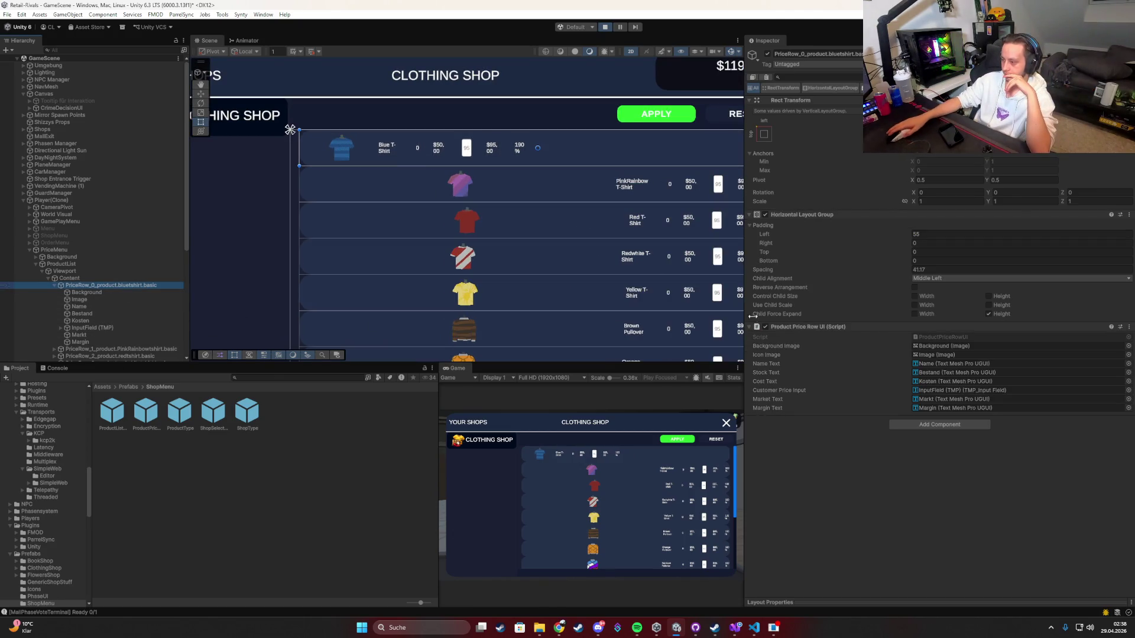
Step: Turn off child width control and expansion in the price row prefab, then save
{"action": "double_click", "coordinate": [147, 411]}
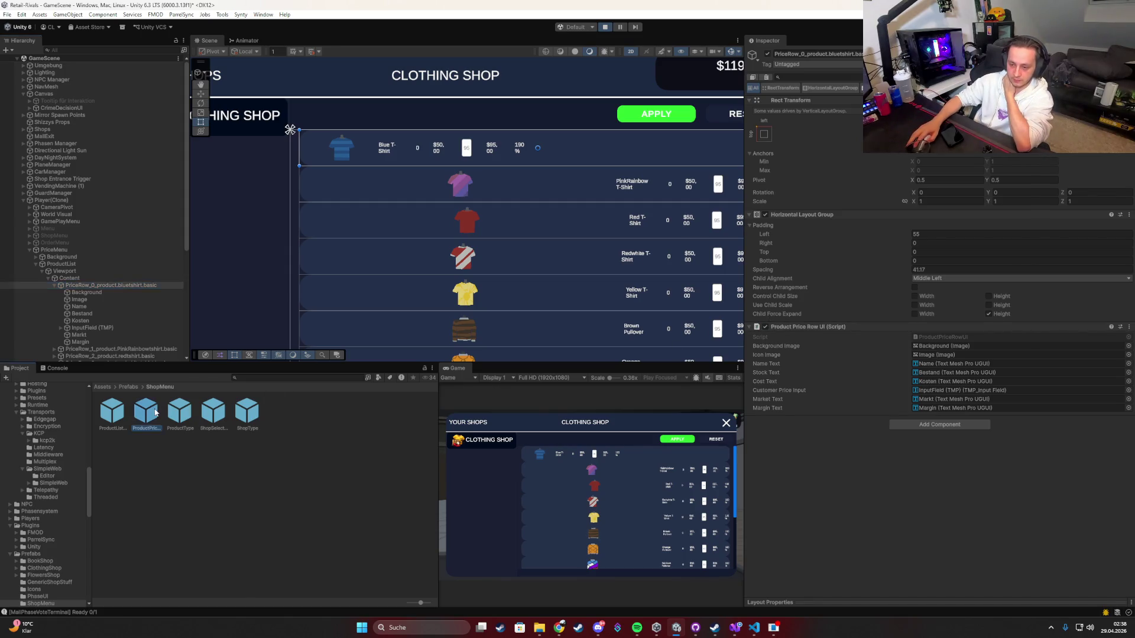
{"action": "left_click", "coordinate": [914, 287]}
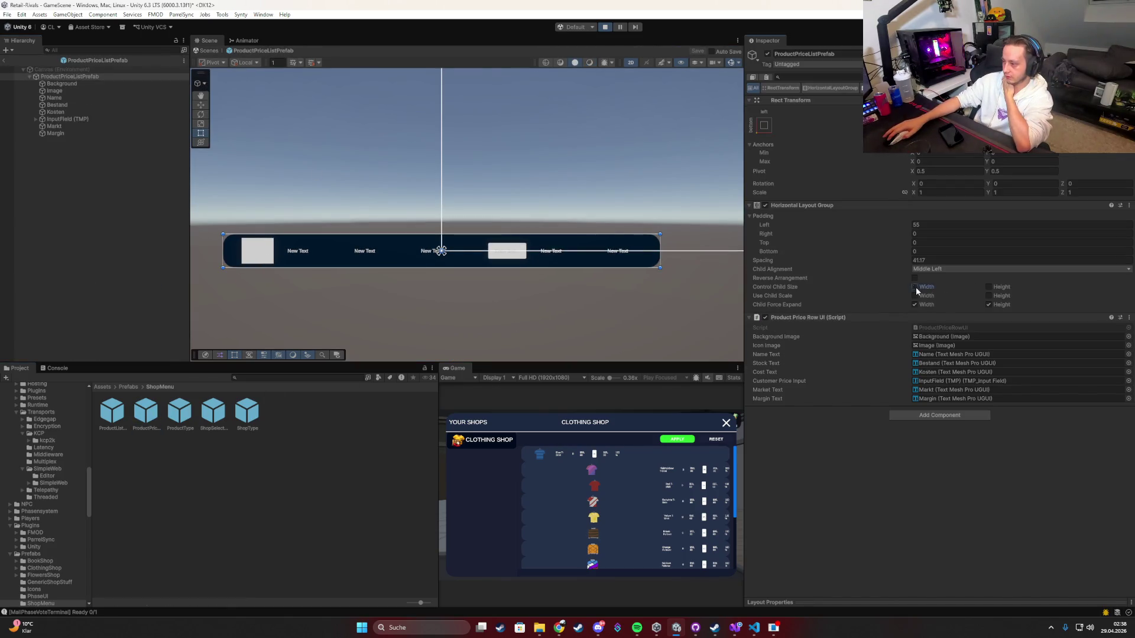
{"action": "left_click", "coordinate": [914, 304]}
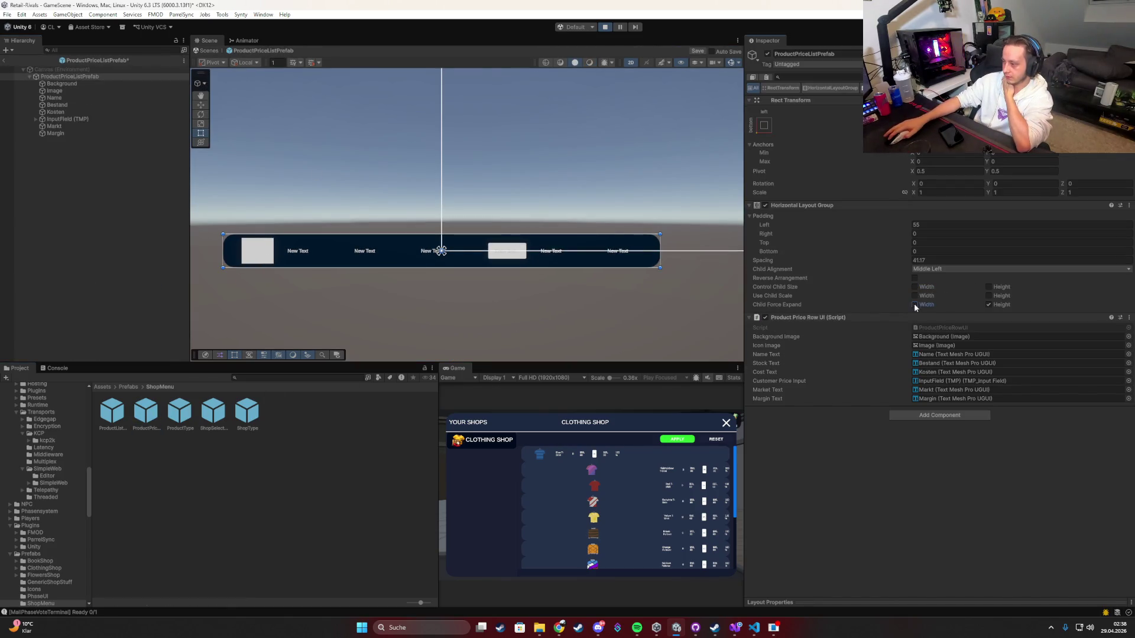
{"action": "left_click", "coordinate": [4, 60]}
{"action": "left_click", "coordinate": [532, 327]}
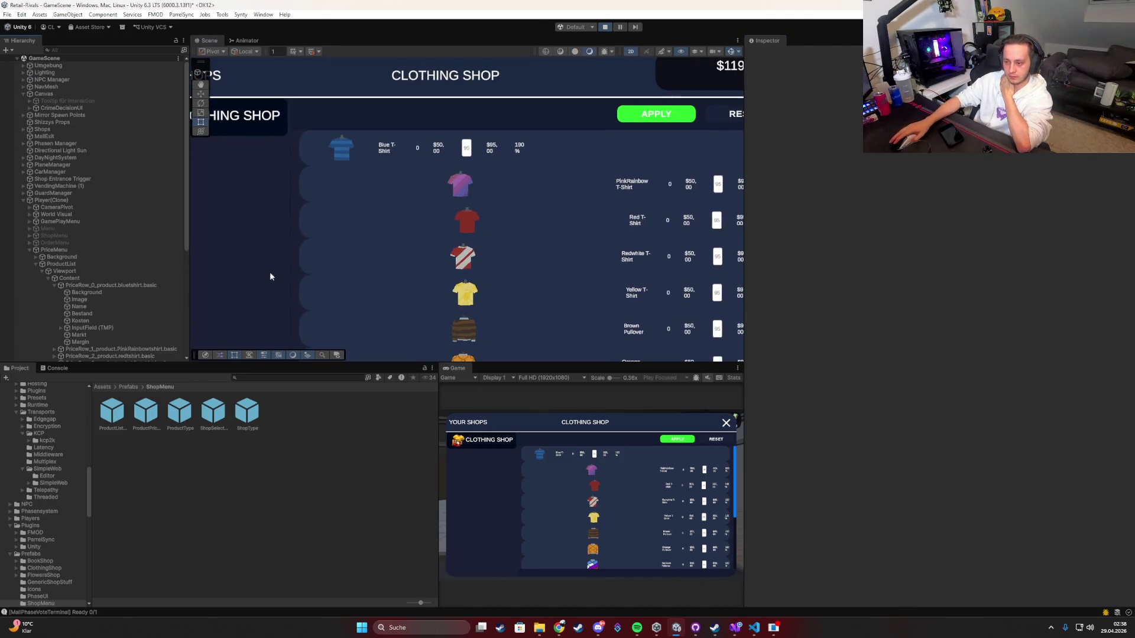
Step: Tick Child Force Expand Width on the Content's Vertical Layout Group
{"action": "left_click", "coordinate": [87, 284]}
{"action": "left_click", "coordinate": [86, 278]}
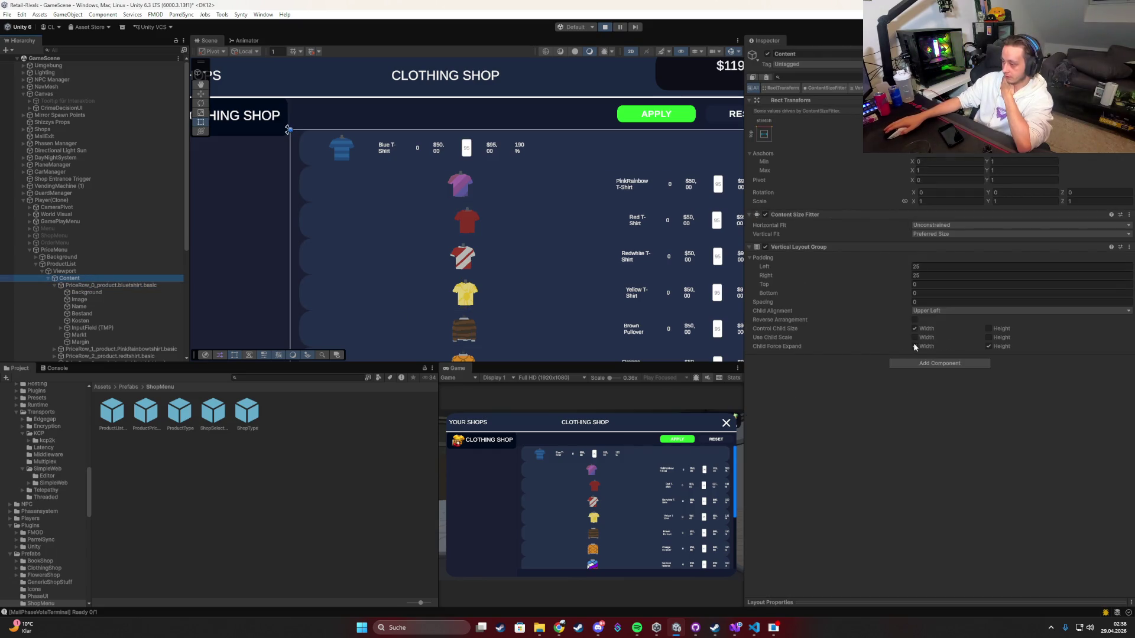
{"action": "left_click", "coordinate": [914, 346]}
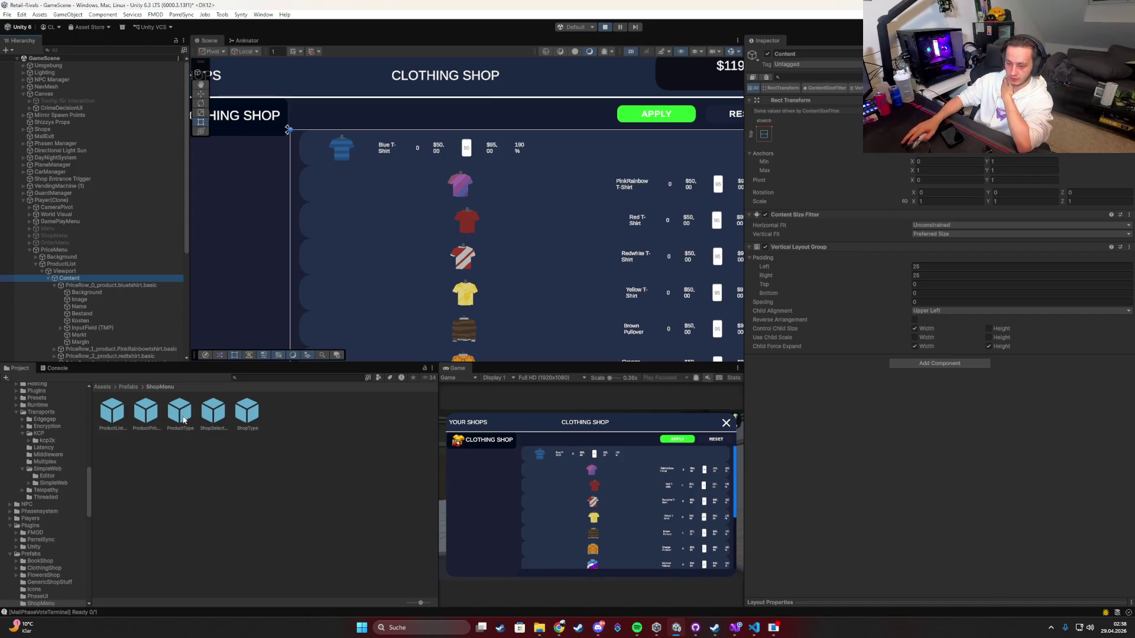
Step: Make the Player prefab's layout stretch children to full width and keep the changes
{"action": "left_click", "coordinate": [129, 387]}
{"action": "left_click", "coordinate": [379, 415]}
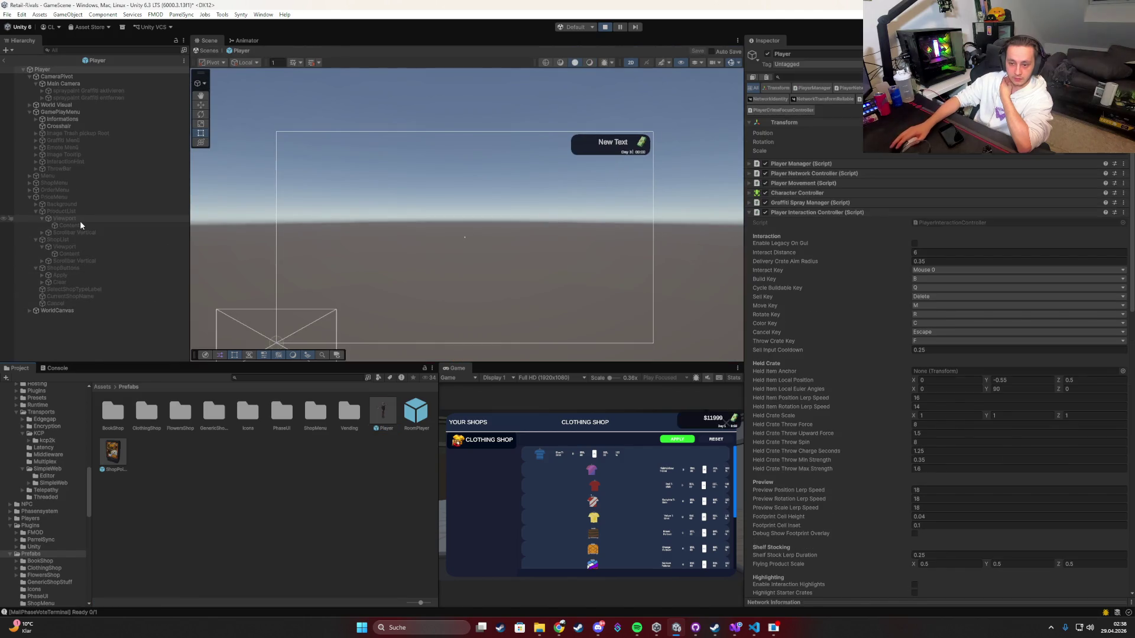
{"action": "left_click", "coordinate": [82, 225]}
{"action": "left_click", "coordinate": [914, 337]}
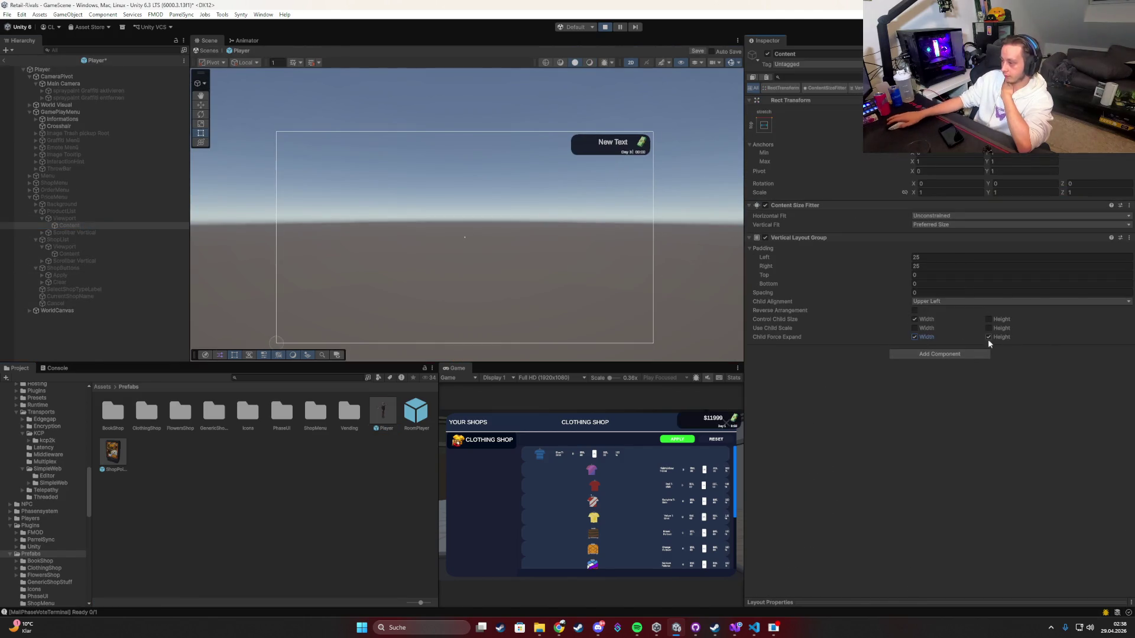
{"action": "left_click", "coordinate": [535, 322]}
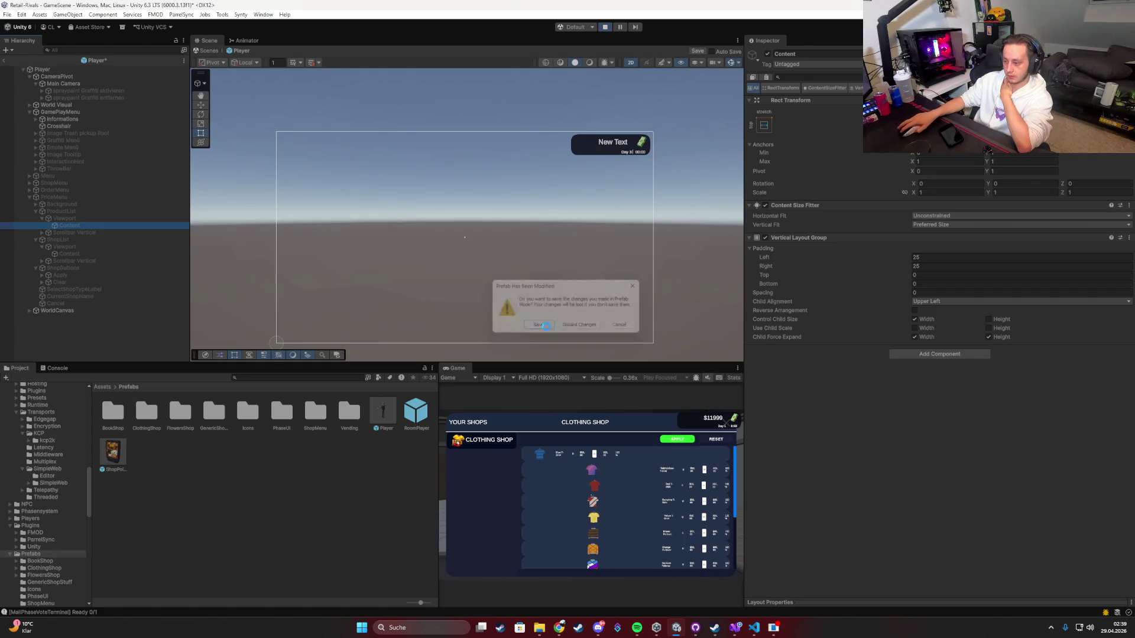
Step: Check the price list in the enlarged Game view, then open the ShopMenu prefabs folder
{"action": "double_click", "coordinate": [454, 367]}
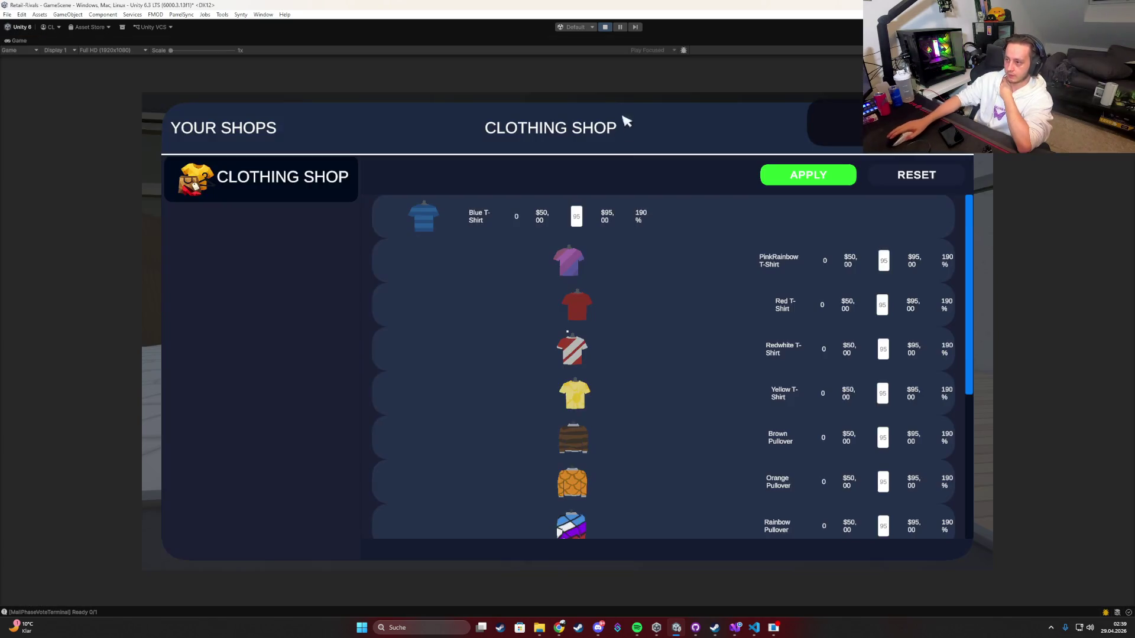
{"action": "double_click", "coordinate": [20, 40]}
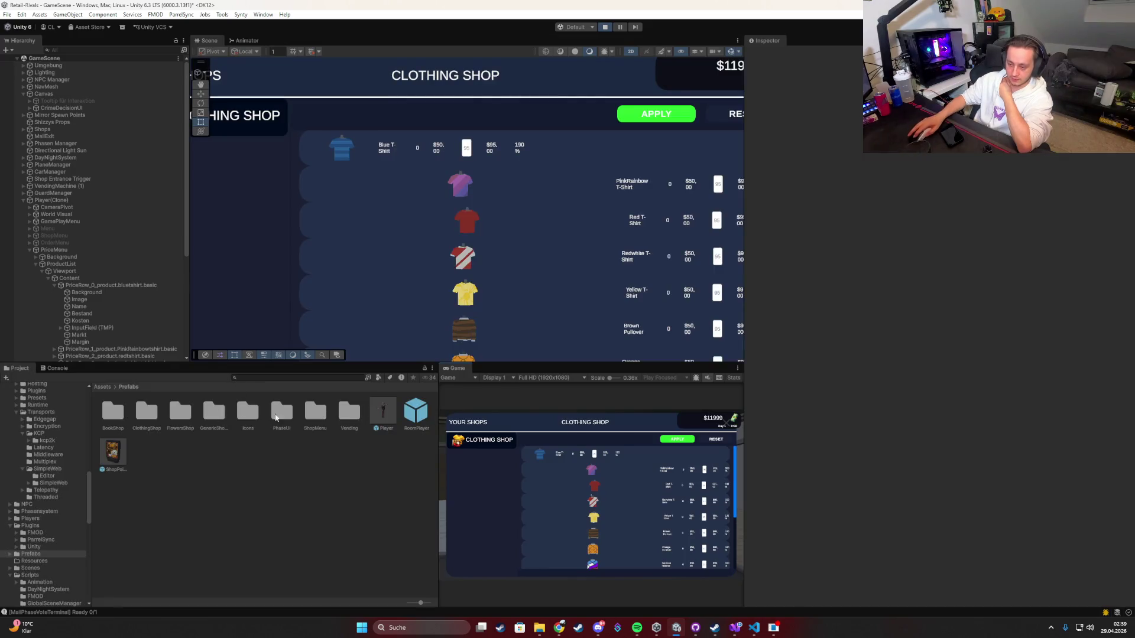
{"action": "double_click", "coordinate": [315, 411]}
Step: Resize the ProductPriceListPrefab's Image with the Rect tool and return to GameScene
{"action": "double_click", "coordinate": [145, 411]}
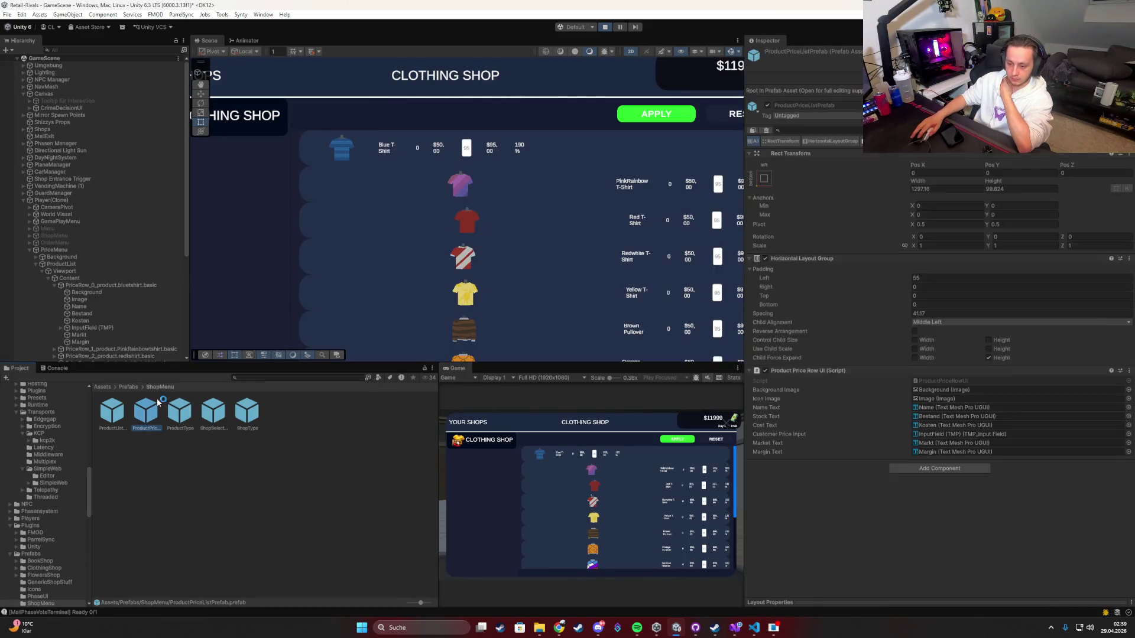
{"action": "left_click", "coordinate": [261, 254]}
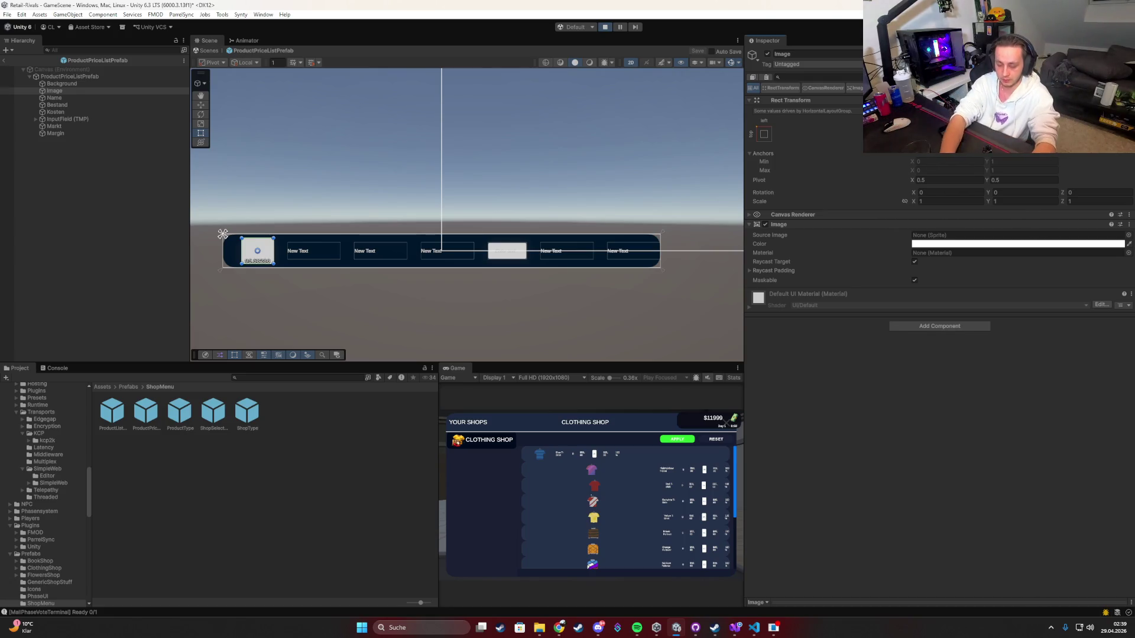
{"action": "left_click_drag", "start_coordinate": [273, 251], "coordinate": [275, 251]}
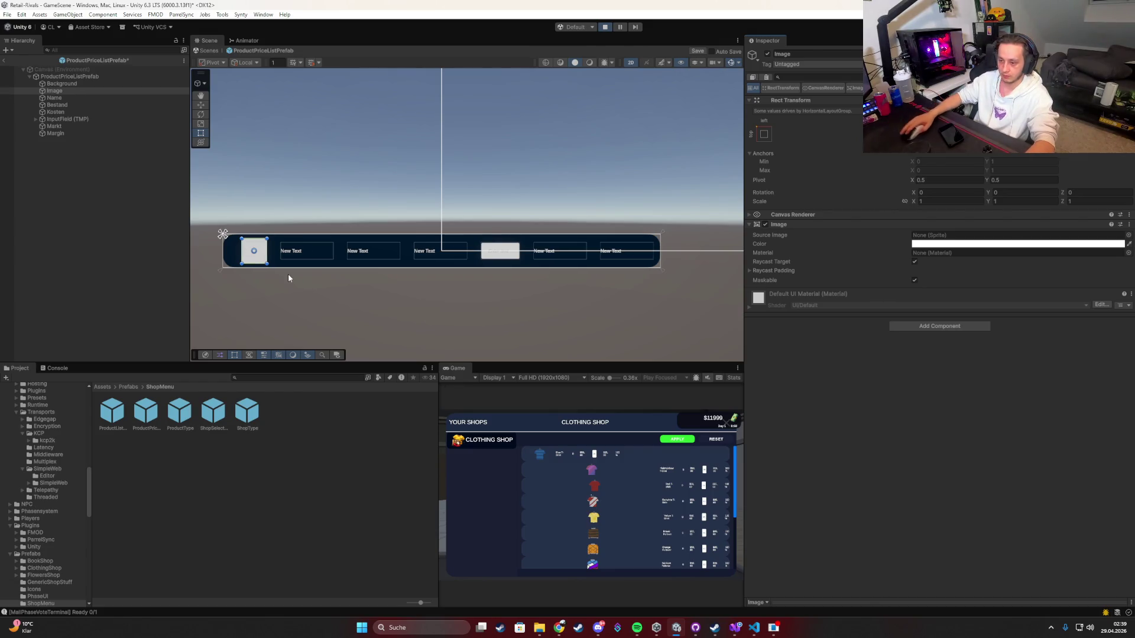
{"action": "left_click_drag", "start_coordinate": [328, 189], "coordinate": [361, 177]}
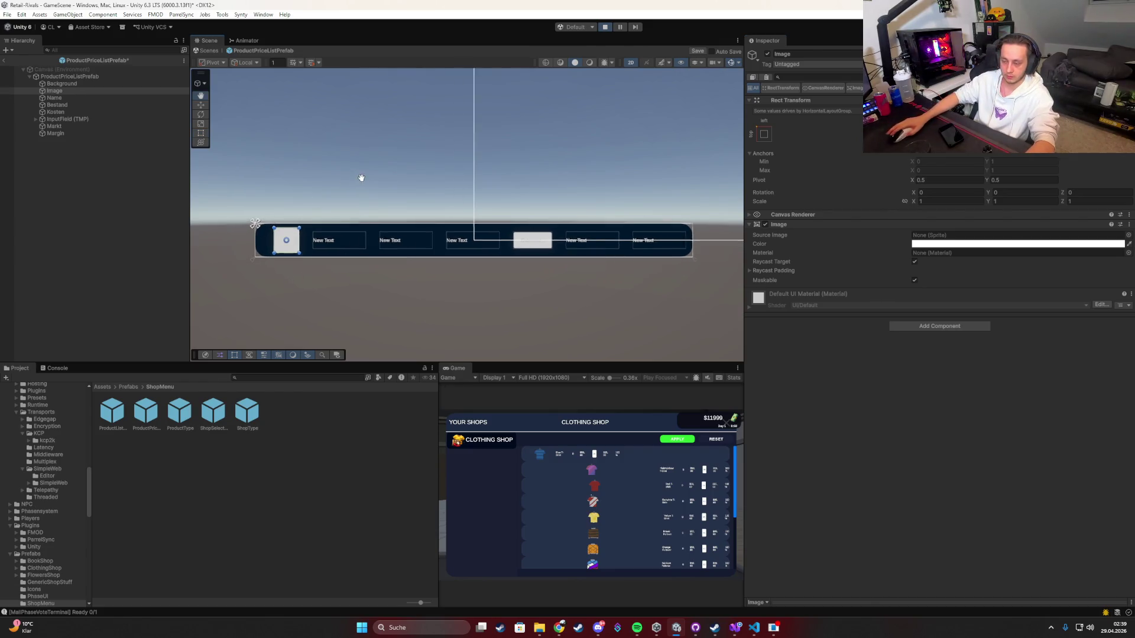
{"action": "left_click", "coordinate": [4, 61]}
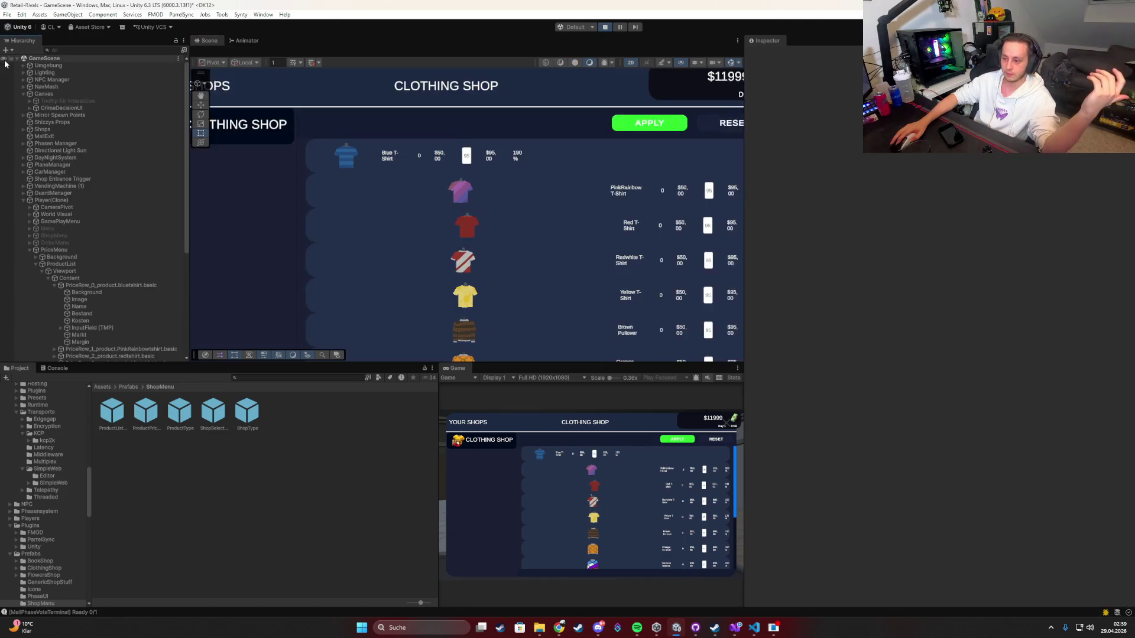
Step: Restart Play mode, maximize the Game view, and start a game from the menu
{"action": "left_click", "coordinate": [604, 27]}
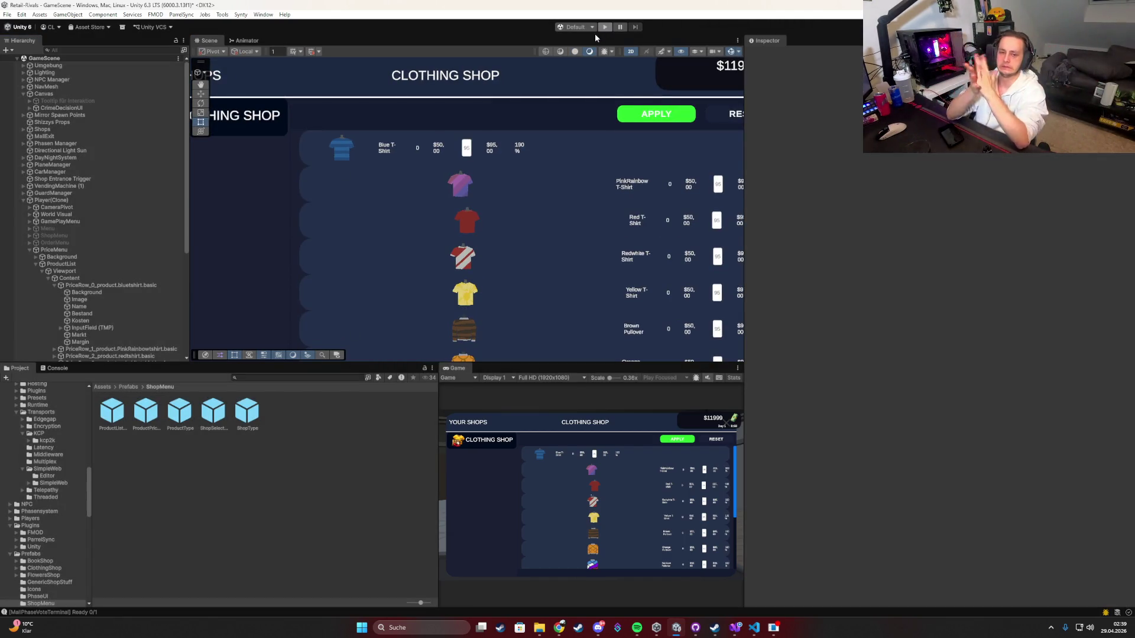
{"action": "key", "text": "ctrl+p"}
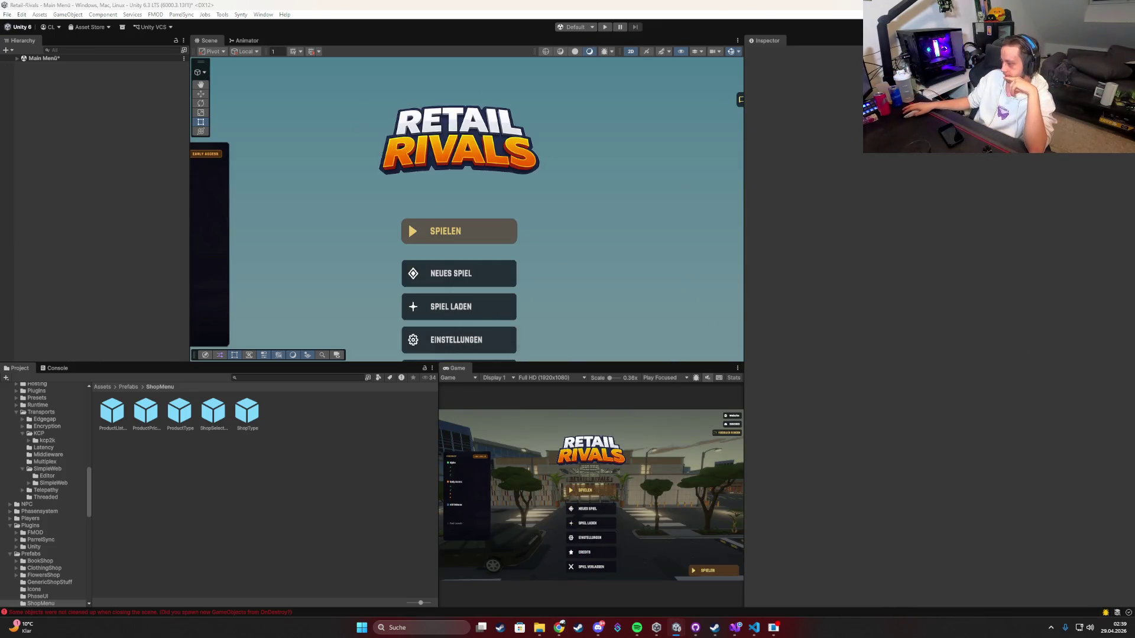
{"action": "left_click", "coordinate": [605, 27]}
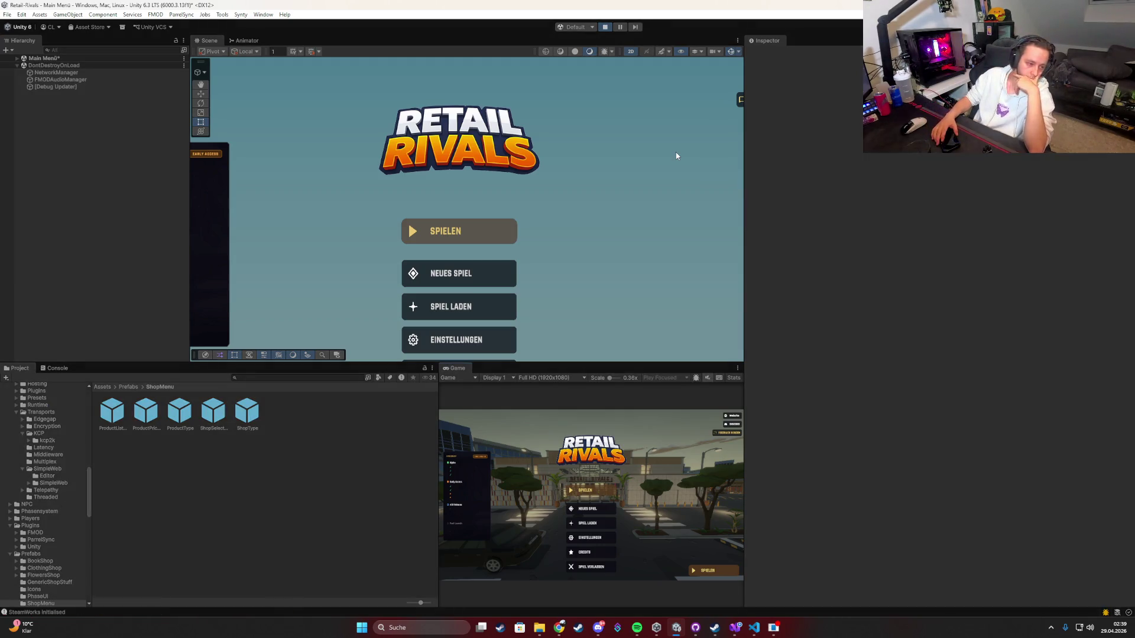
{"action": "double_click", "coordinate": [454, 368]}
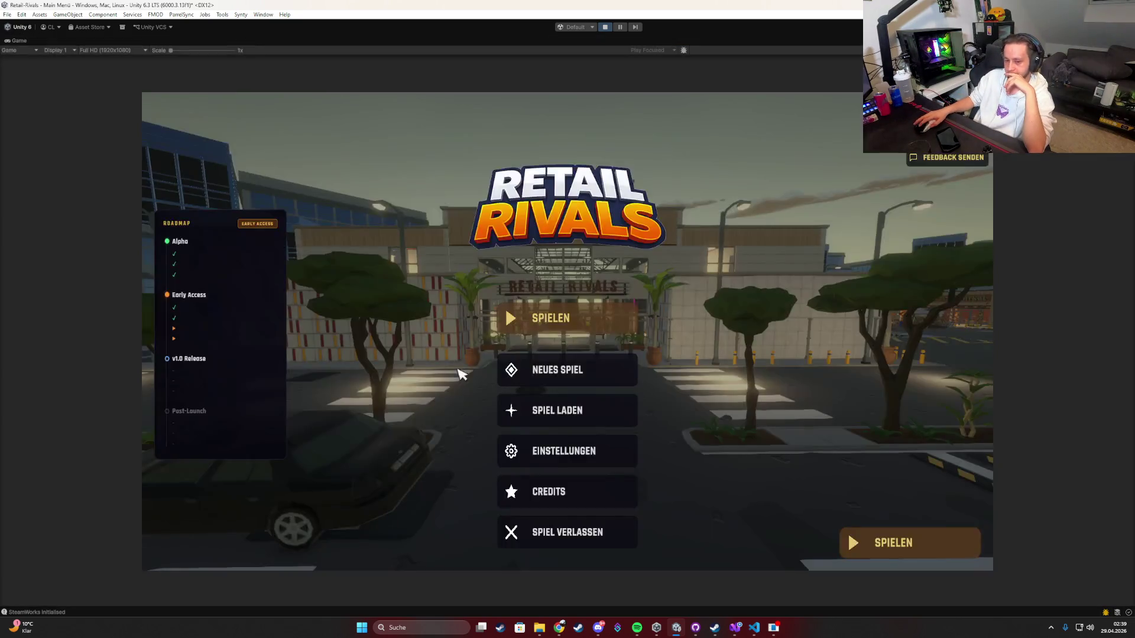
{"action": "left_click", "coordinate": [582, 311]}
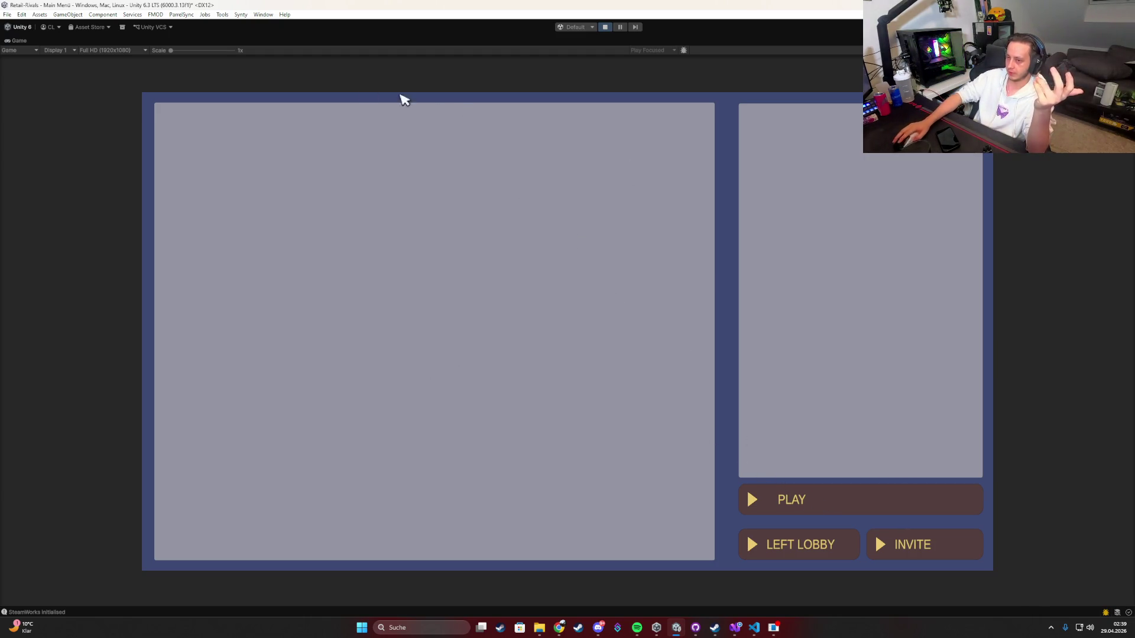
Step: Frame the PlayerList Content object, then restart Play mode in a maximized Game view
{"action": "double_click", "coordinate": [17, 41]}
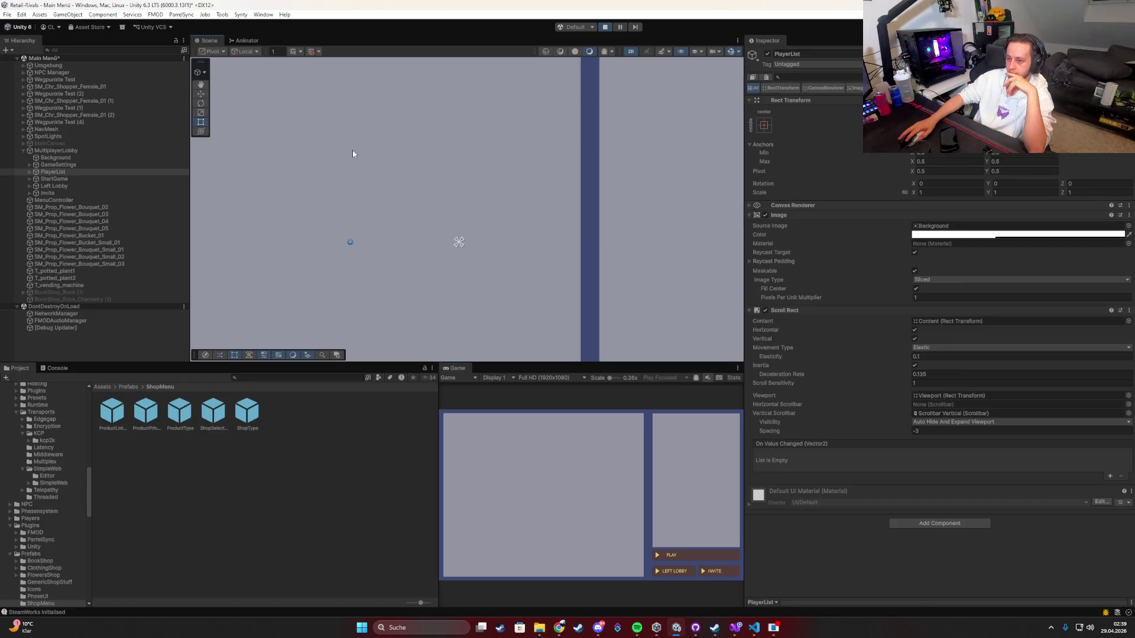
{"action": "left_click", "coordinate": [293, 175]}
{"action": "double_click", "coordinate": [115, 187]}
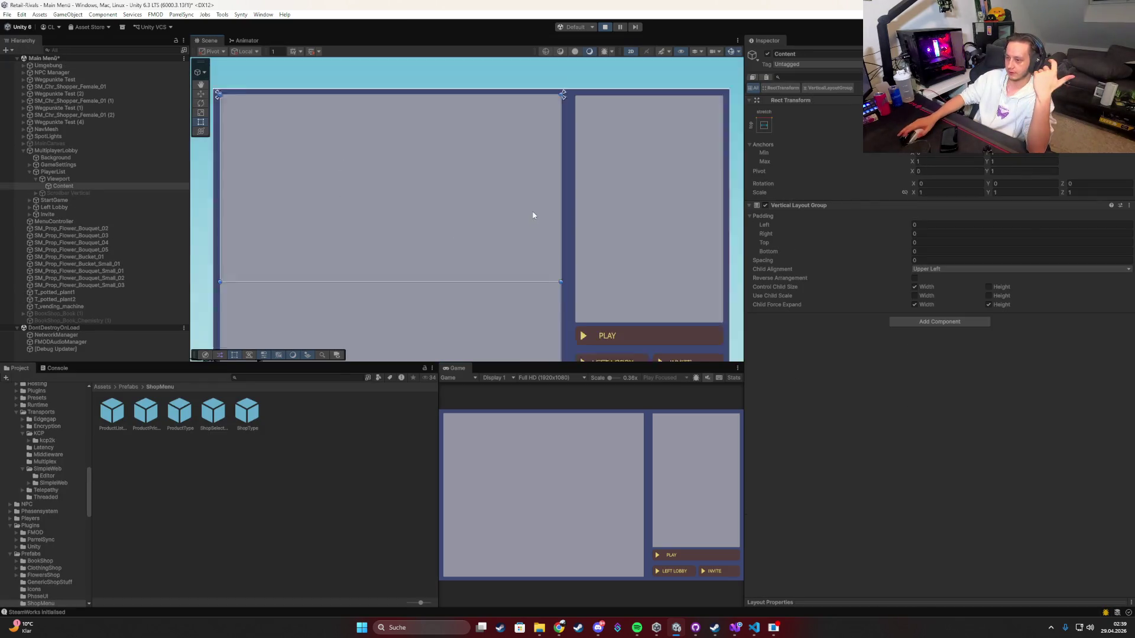
{"action": "left_click", "coordinate": [605, 26]}
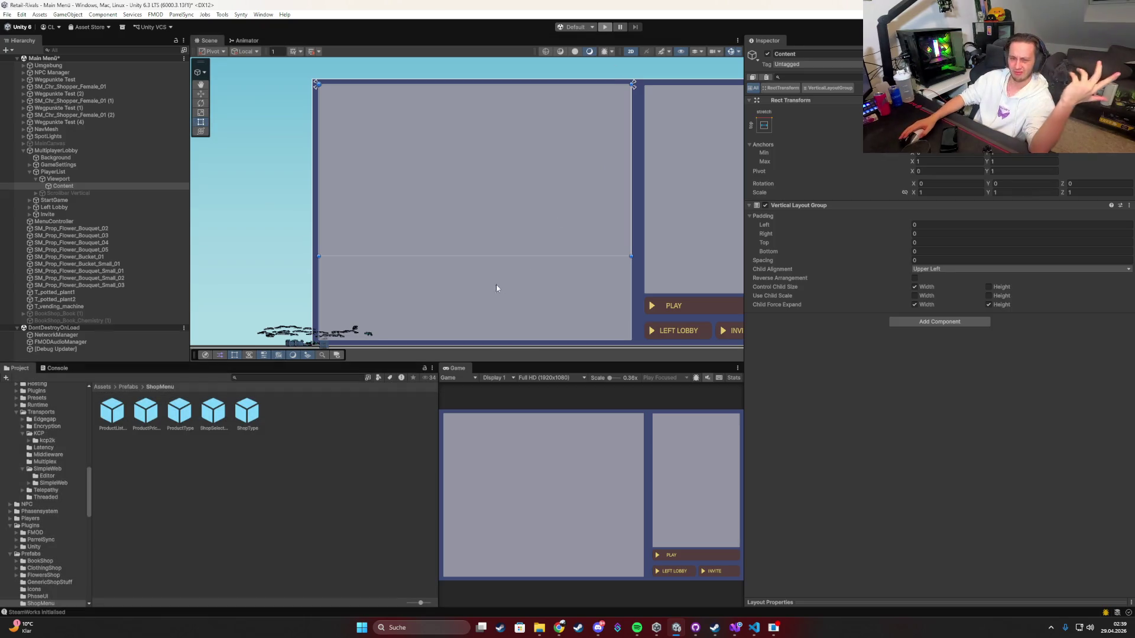
{"action": "double_click", "coordinate": [466, 368]}
{"action": "left_click", "coordinate": [606, 27]}
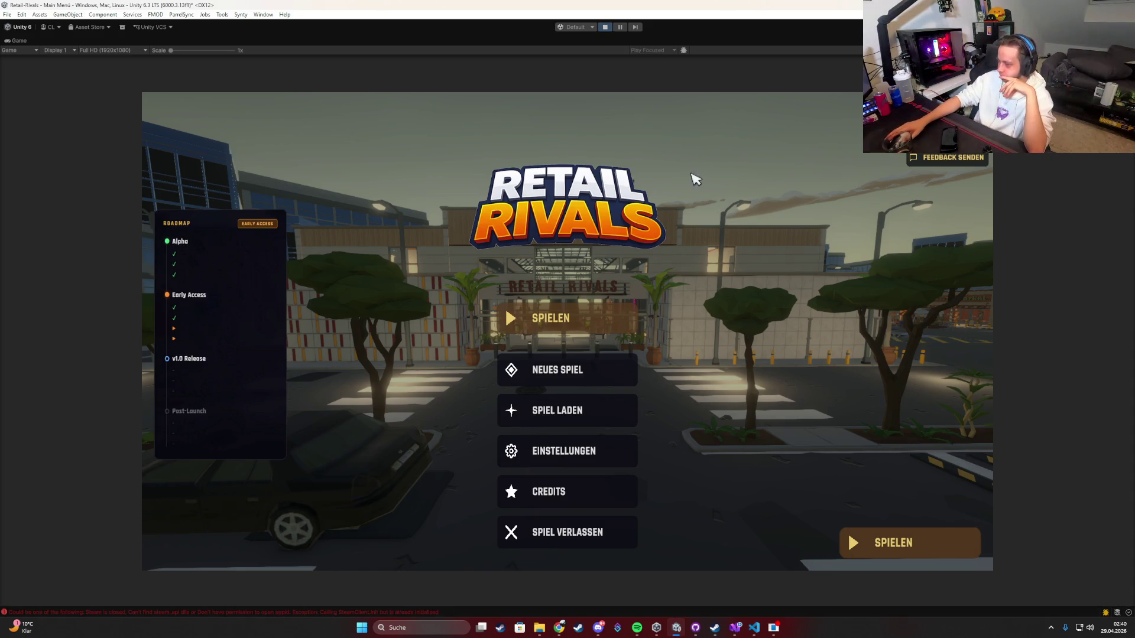
Step: Launch a match, buy a Clothing Shop, and open its price list
{"action": "left_click", "coordinate": [560, 323]}
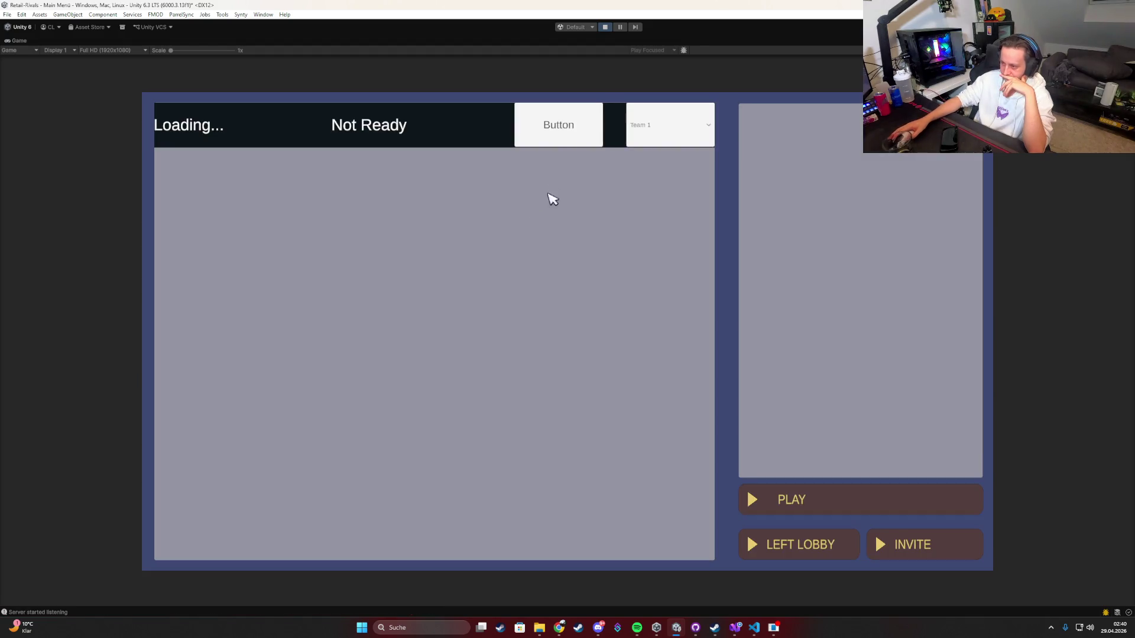
{"action": "left_click", "coordinate": [547, 127]}
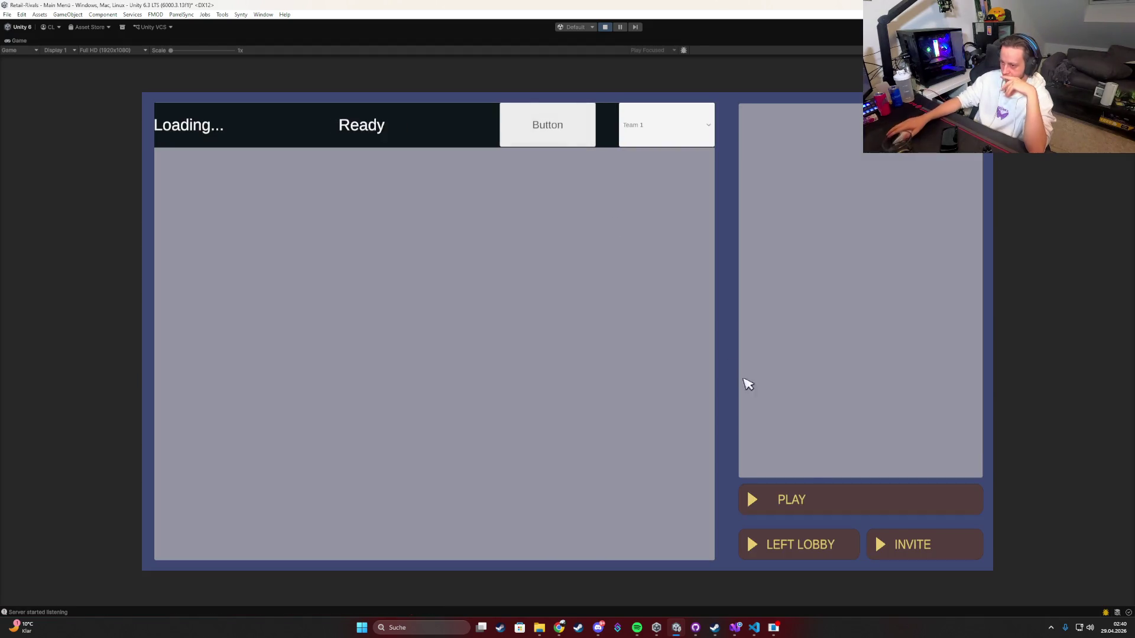
{"action": "left_click", "coordinate": [794, 495]}
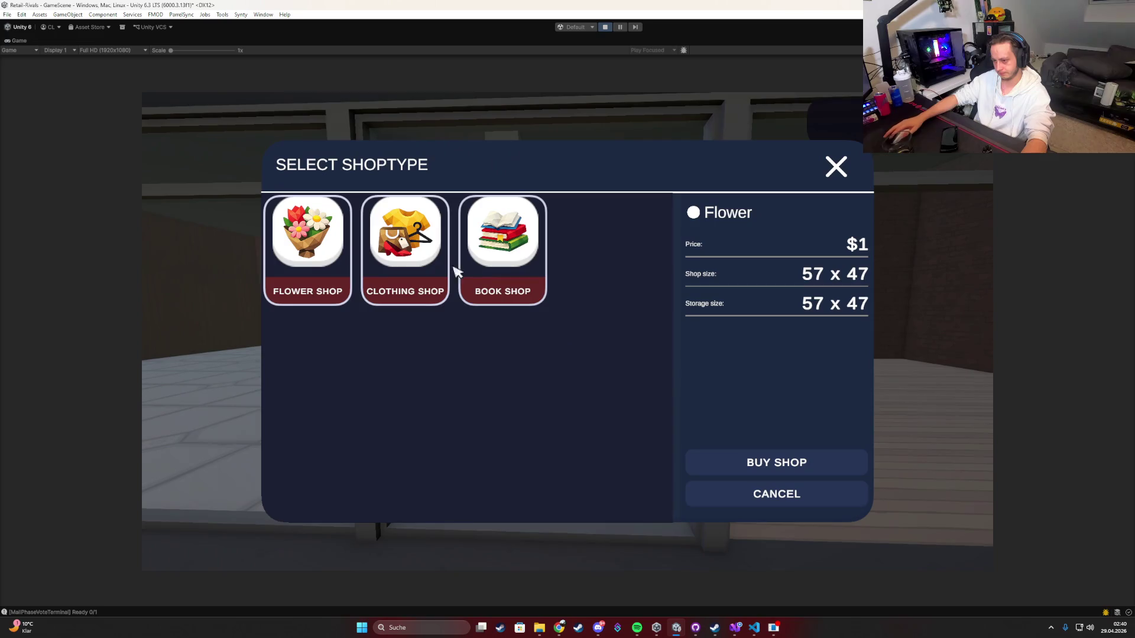
{"action": "left_click", "coordinate": [446, 269]}
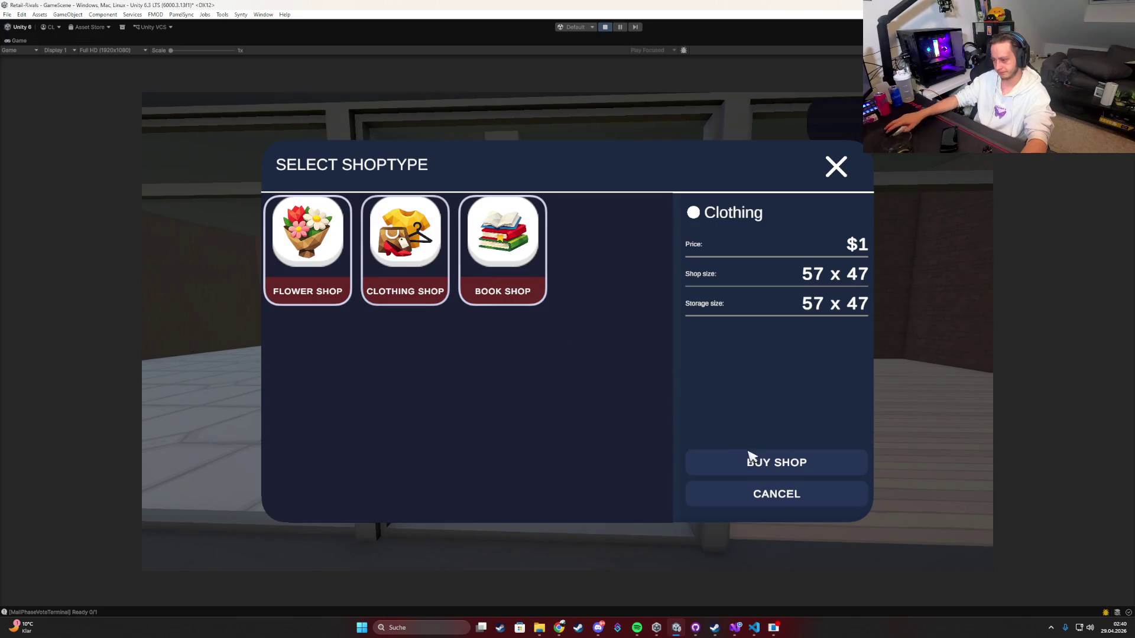
{"action": "left_click", "coordinate": [747, 460]}
{"action": "key", "text": "Tab"}
{"action": "left_click", "coordinate": [561, 269]}
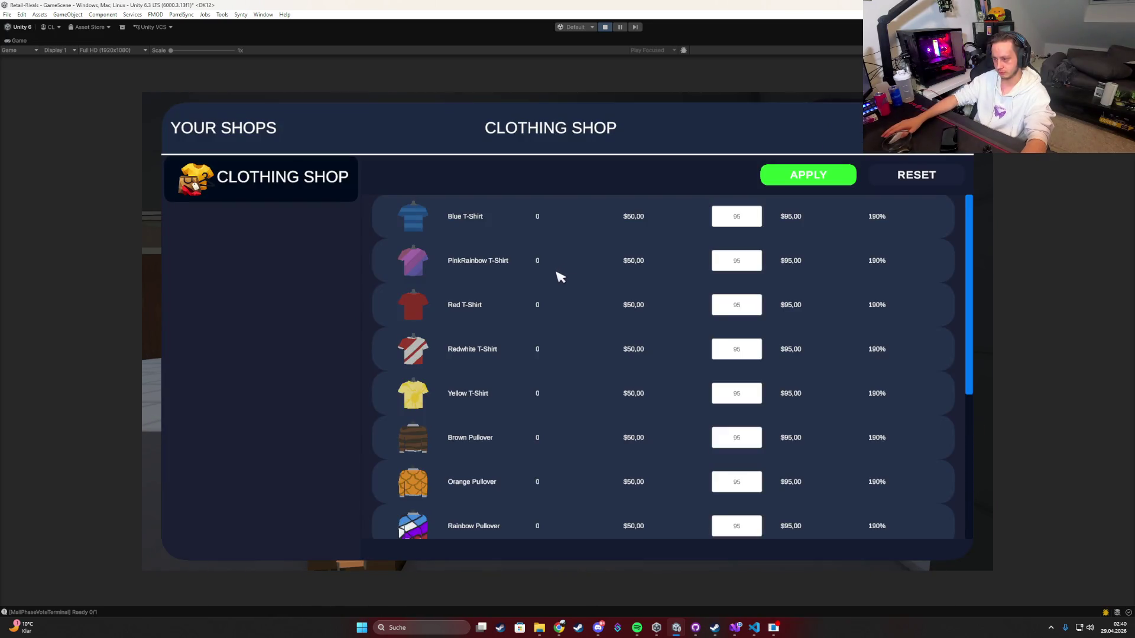
Step: Scroll through the clothing price list and close it
{"action": "scroll", "coordinate": [612, 296], "scroll_direction": "down", "scroll_amount": 3}
{"action": "scroll", "coordinate": [626, 435], "scroll_direction": "up", "scroll_amount": 3}
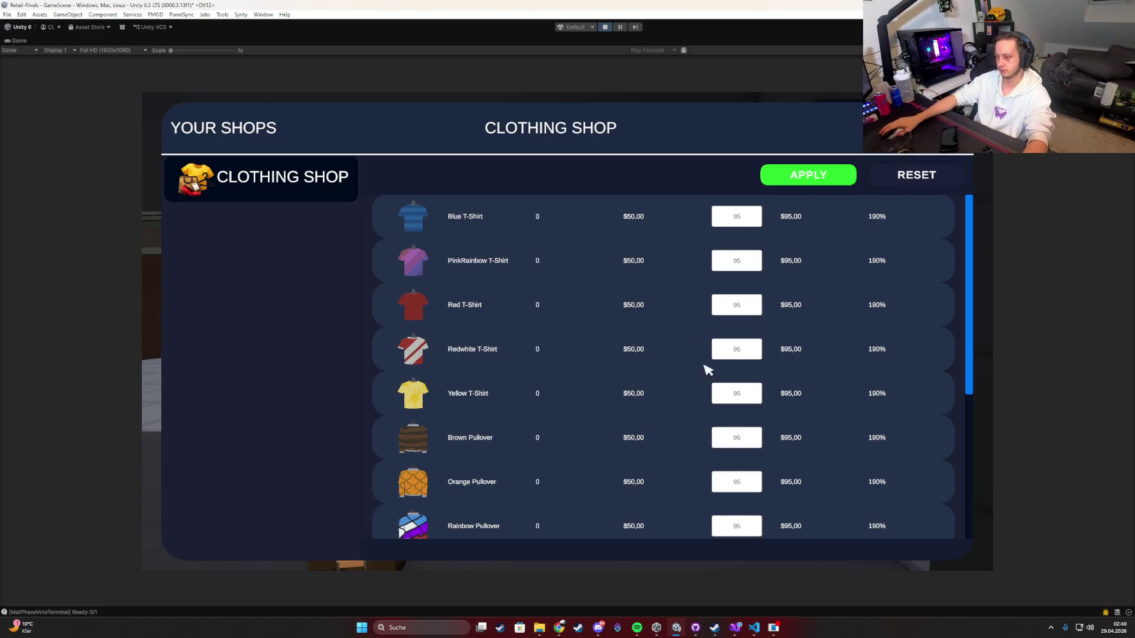
{"action": "scroll", "coordinate": [707, 369], "scroll_direction": "down", "scroll_amount": 3}
{"action": "scroll", "coordinate": [649, 534], "scroll_direction": "up", "scroll_amount": 3}
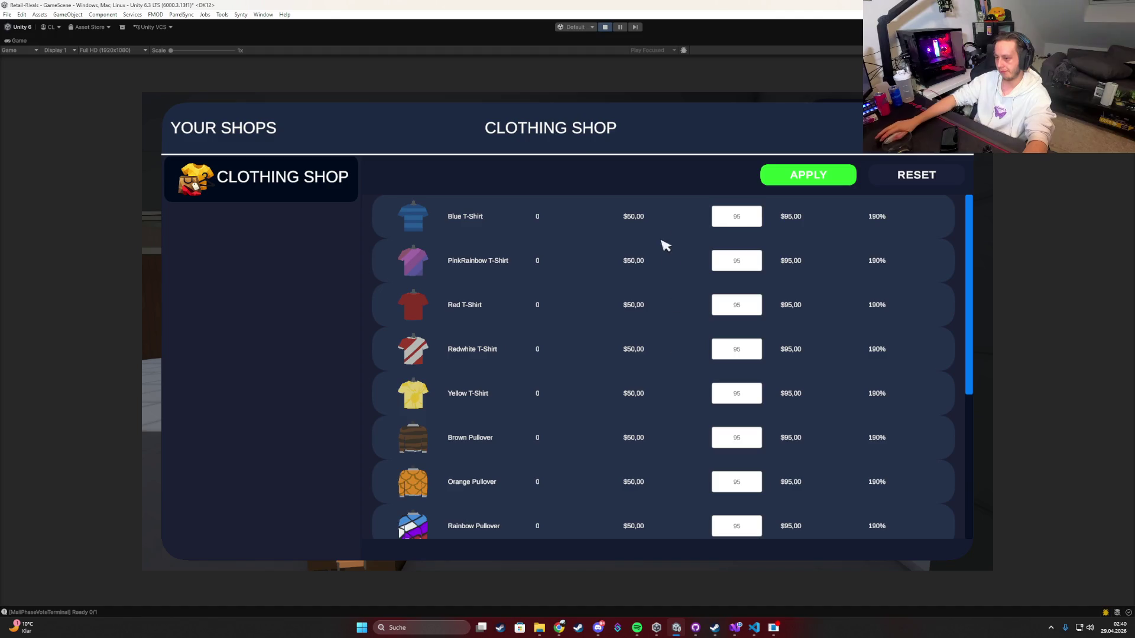
{"action": "scroll", "coordinate": [674, 438], "scroll_direction": "down", "scroll_amount": 3}
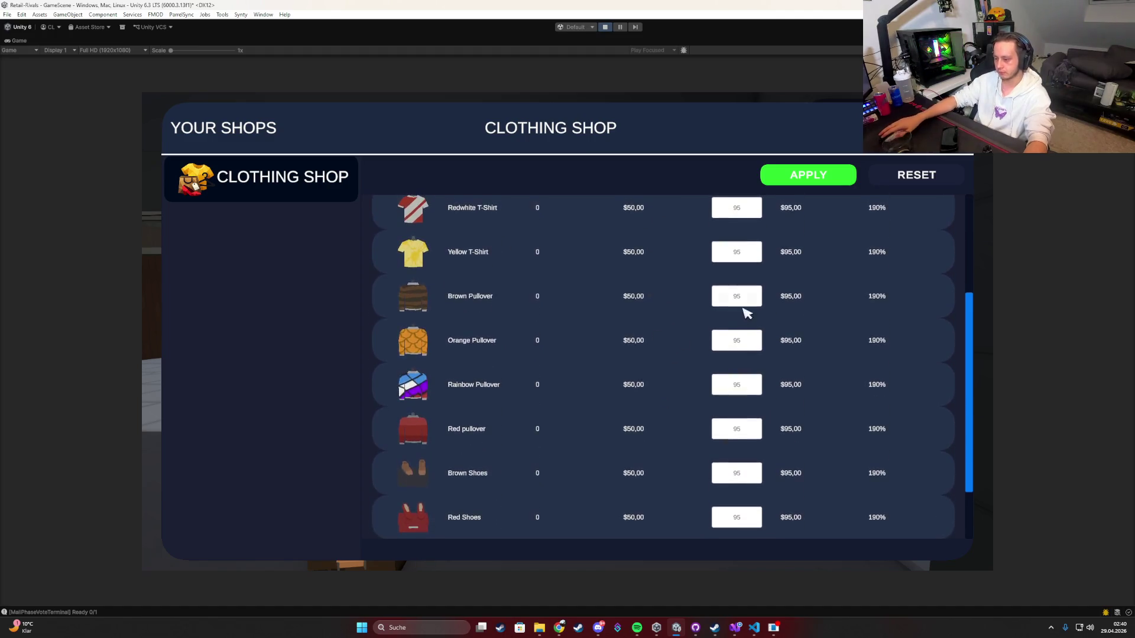
{"action": "key", "text": "Escape"}
Step: Buy a Book Shop and display its price list under YOUR SHOPS
{"action": "key", "text": "e"}
{"action": "left_click", "coordinate": [471, 294]}
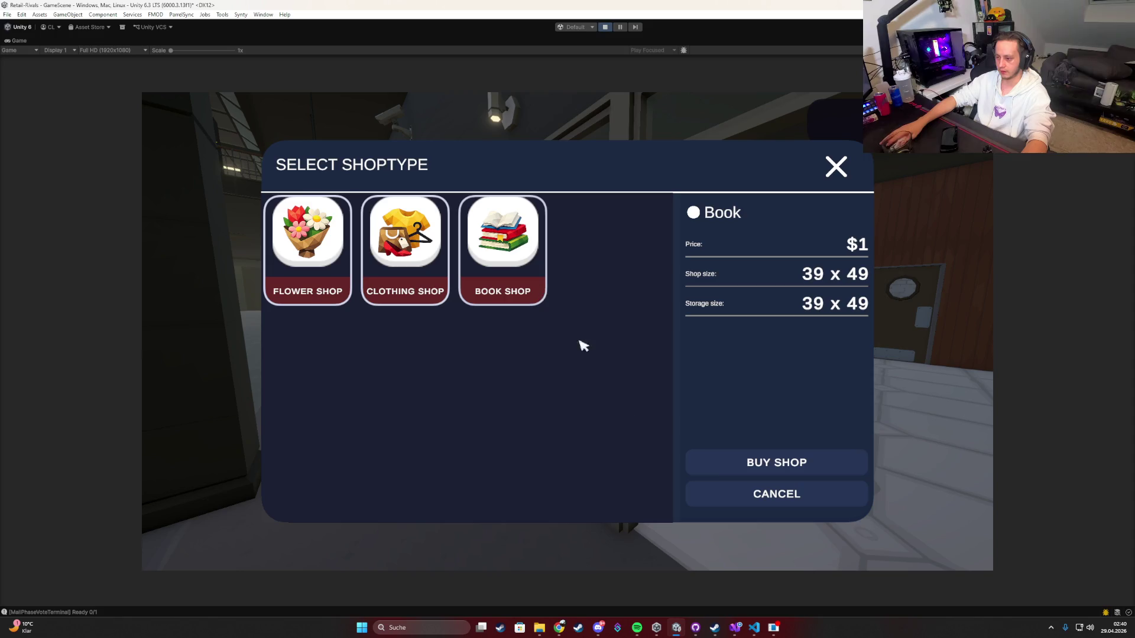
{"action": "key", "text": "Escape"}
{"action": "key", "text": "Tab"}
{"action": "left_click", "coordinate": [564, 249]}
{"action": "left_click", "coordinate": [278, 219]}
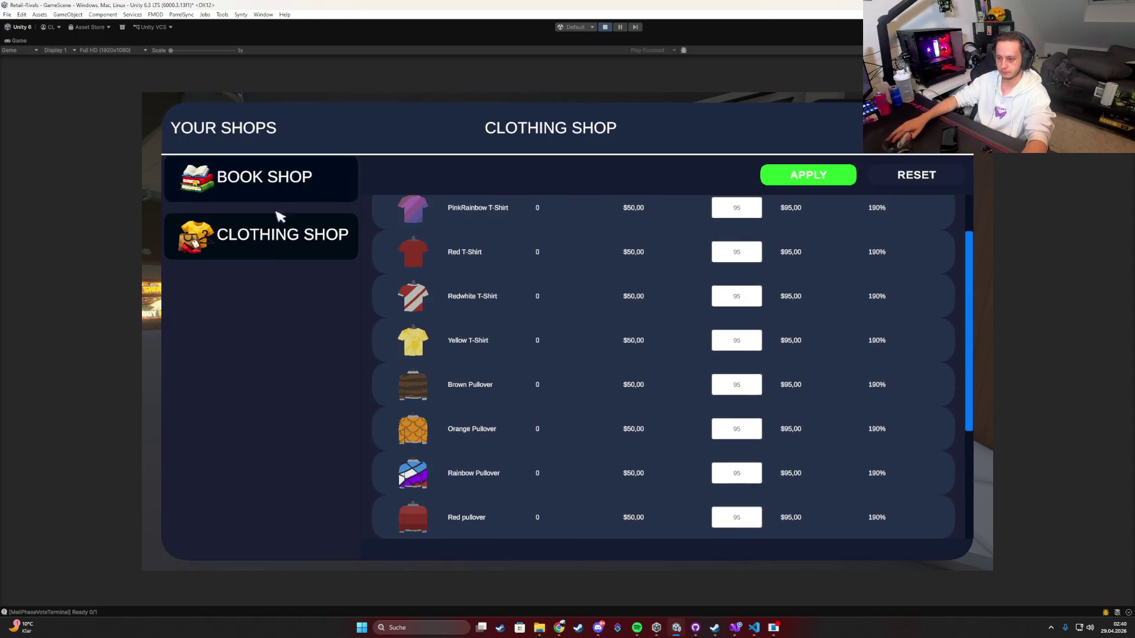
{"action": "left_click", "coordinate": [264, 178]}
{"action": "scroll", "coordinate": [518, 490], "scroll_direction": "down", "scroll_amount": 2}
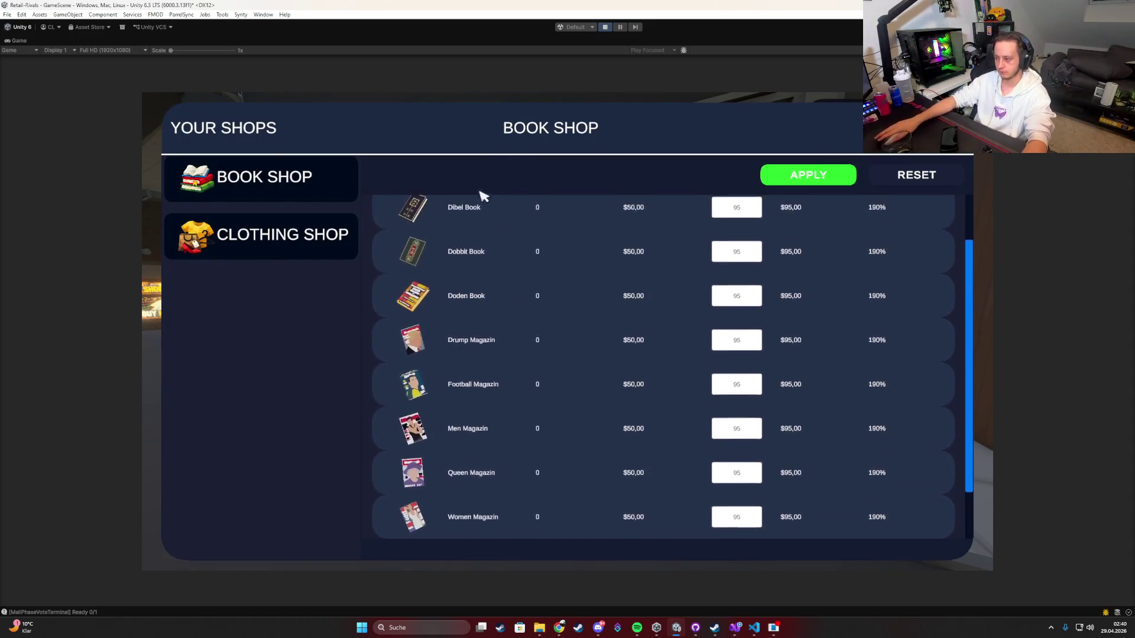
Step: Enter 200 as the Book Shop's Chemistry Book price
{"action": "scroll", "coordinate": [514, 456], "scroll_direction": "up", "scroll_amount": 1}
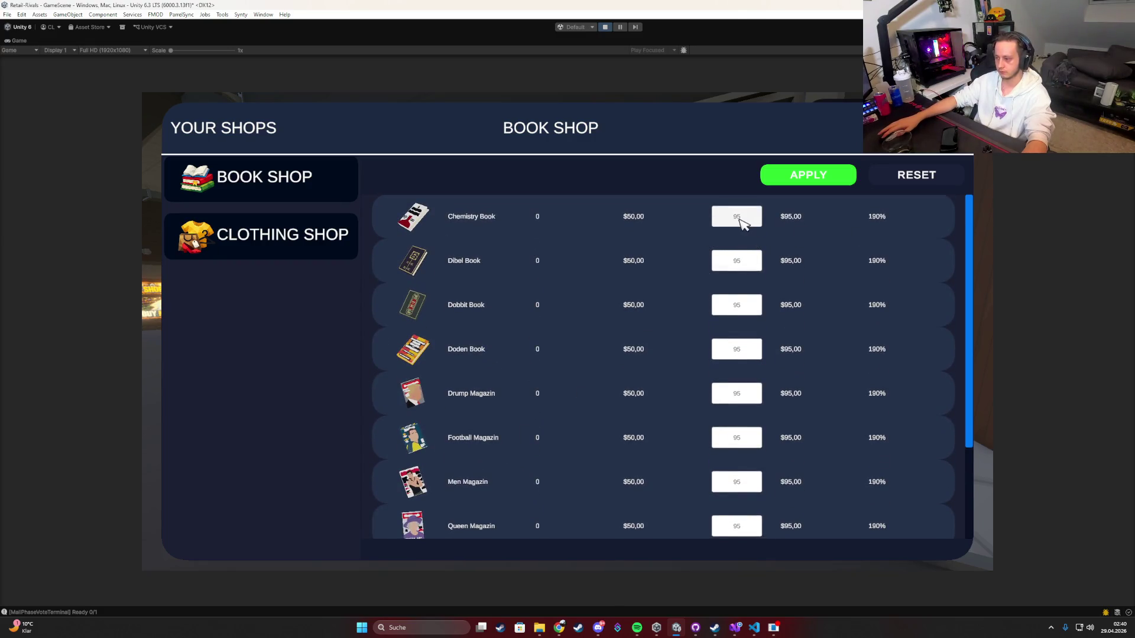
{"action": "left_click", "coordinate": [285, 236]}
{"action": "left_click", "coordinate": [274, 195]}
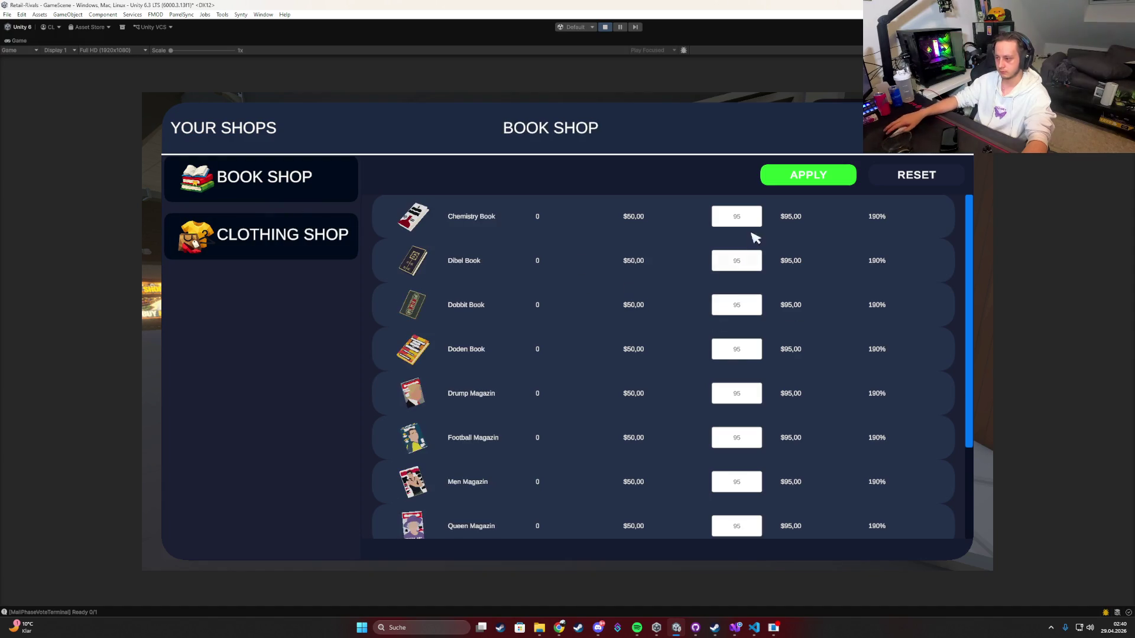
{"action": "left_click", "coordinate": [739, 219]}
{"action": "type", "text": "200"}
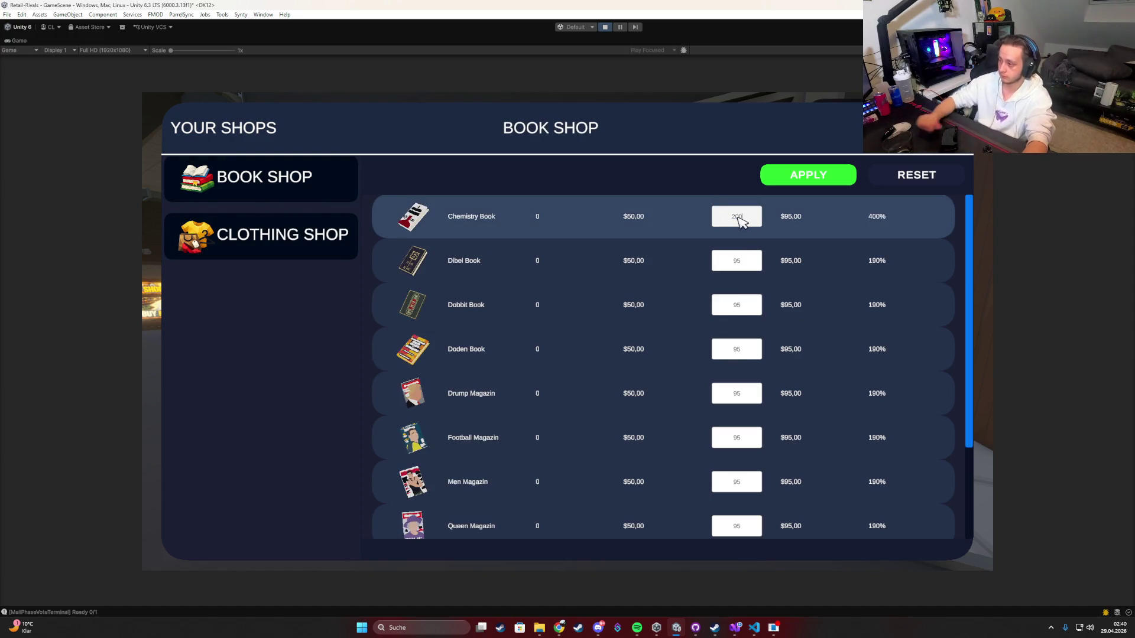
{"action": "left_click", "coordinate": [308, 234]}
{"action": "left_click", "coordinate": [304, 189]}
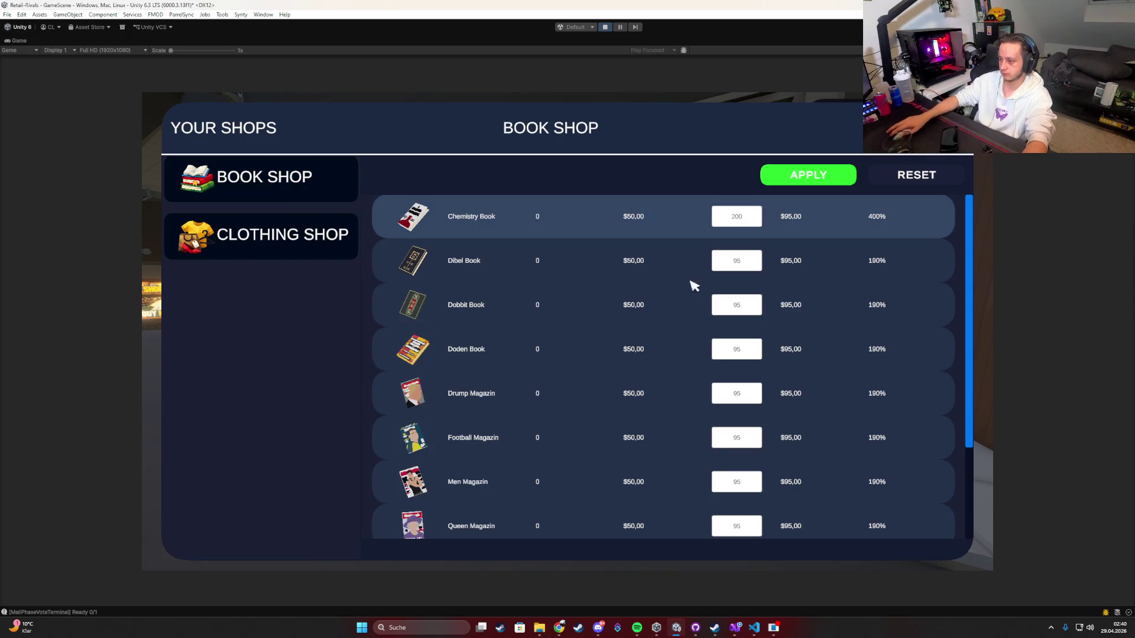
Step: Set Dibel Book to 90 and Chemistry Book to 75, apply, then edit Clothing Shop's Blue T-Shirt
{"action": "left_click", "coordinate": [736, 260]}
{"action": "type", "text": "90"}
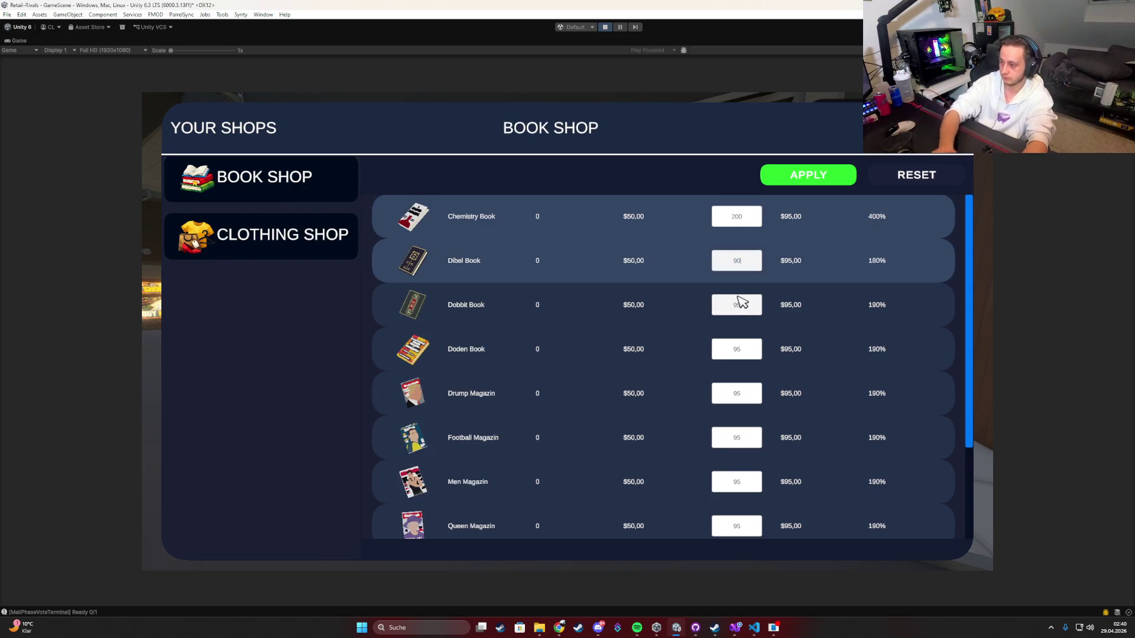
{"action": "left_click", "coordinate": [261, 235]}
{"action": "left_click", "coordinate": [346, 198]}
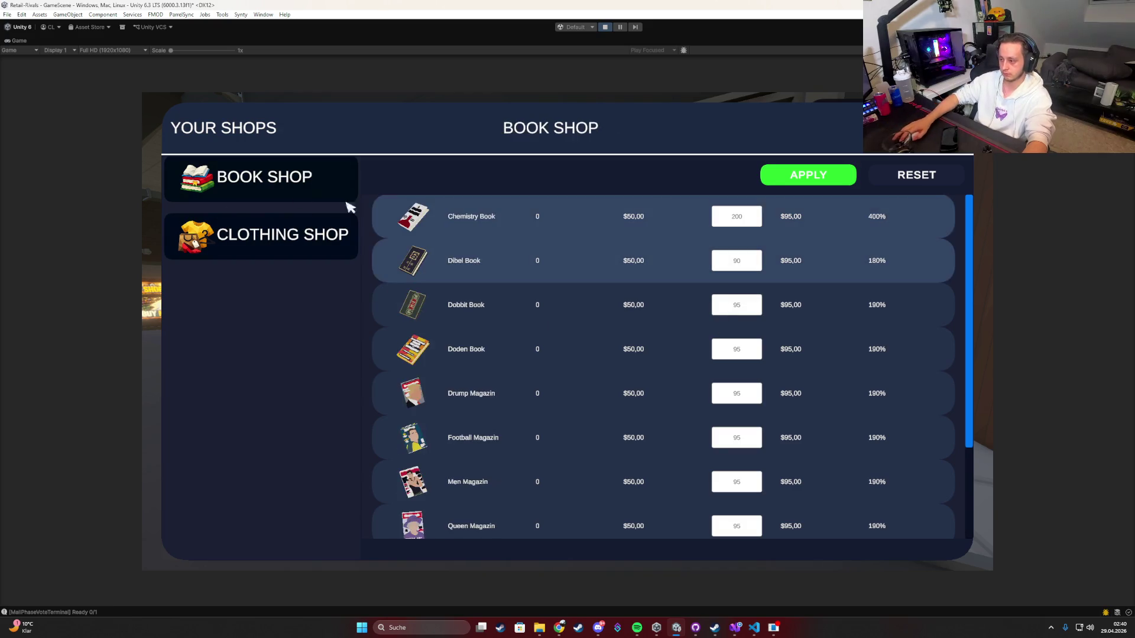
{"action": "left_click", "coordinate": [814, 176]}
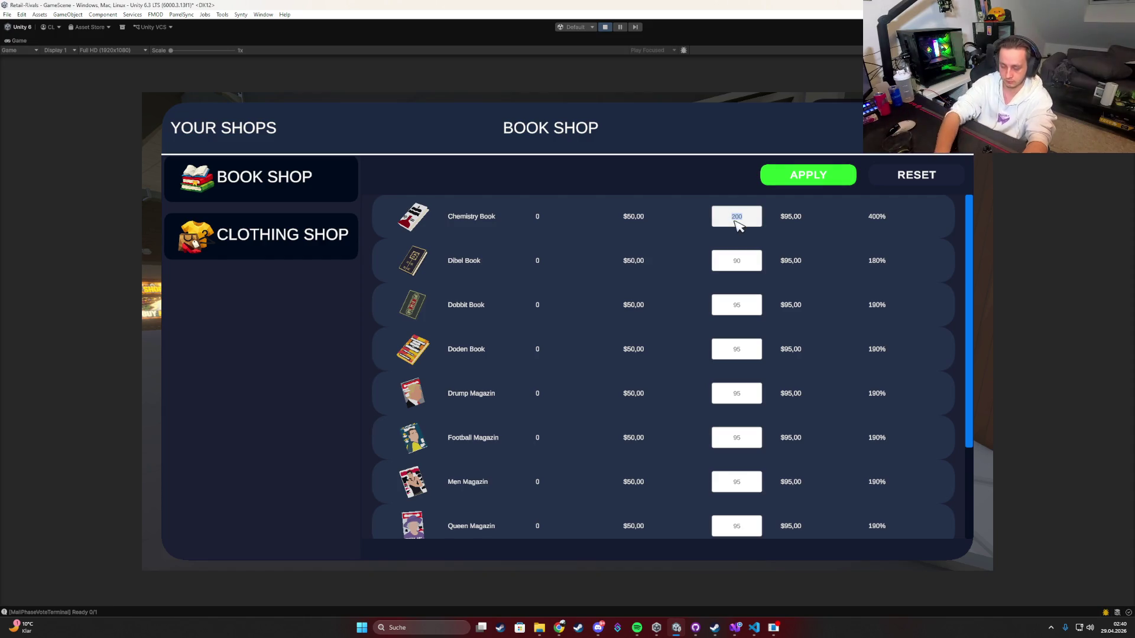
{"action": "type", "text": "75"}
{"action": "left_click", "coordinate": [821, 176]}
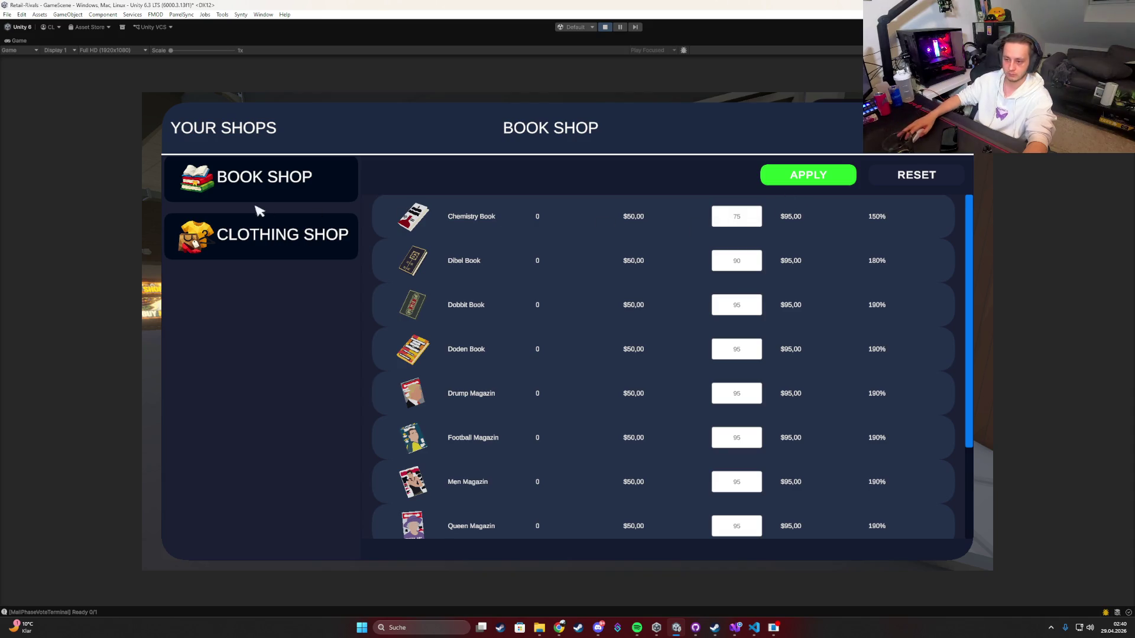
{"action": "left_click", "coordinate": [280, 247]}
{"action": "left_click", "coordinate": [740, 219]}
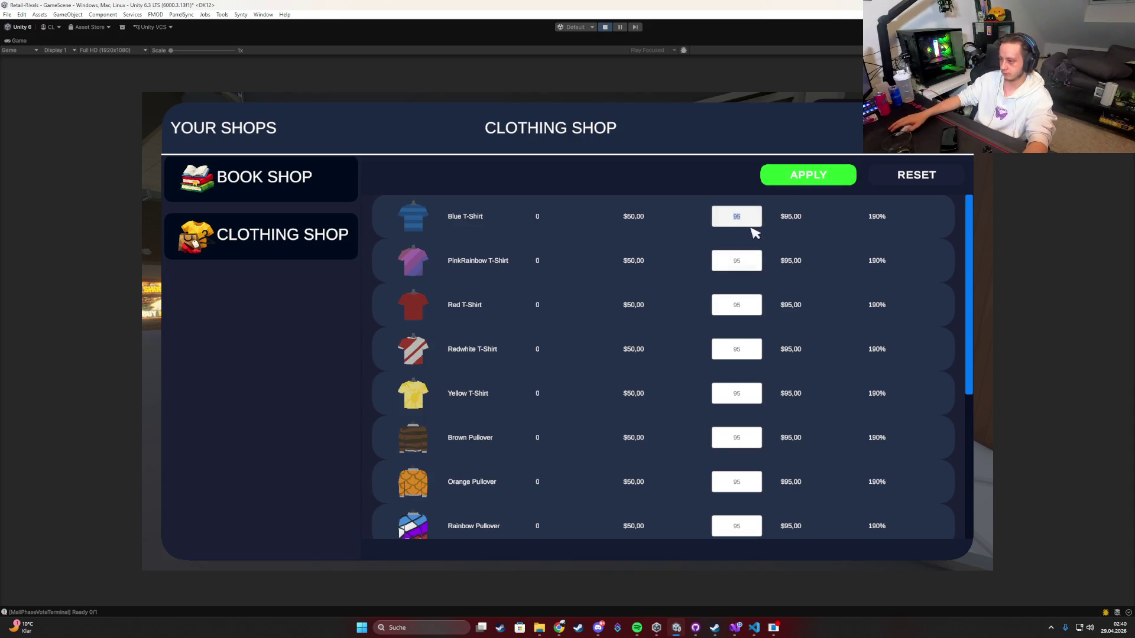
Step: Price the Blue T-Shirt at 75, apply it, and close the Your Shops panel
{"action": "type", "text": "45"}
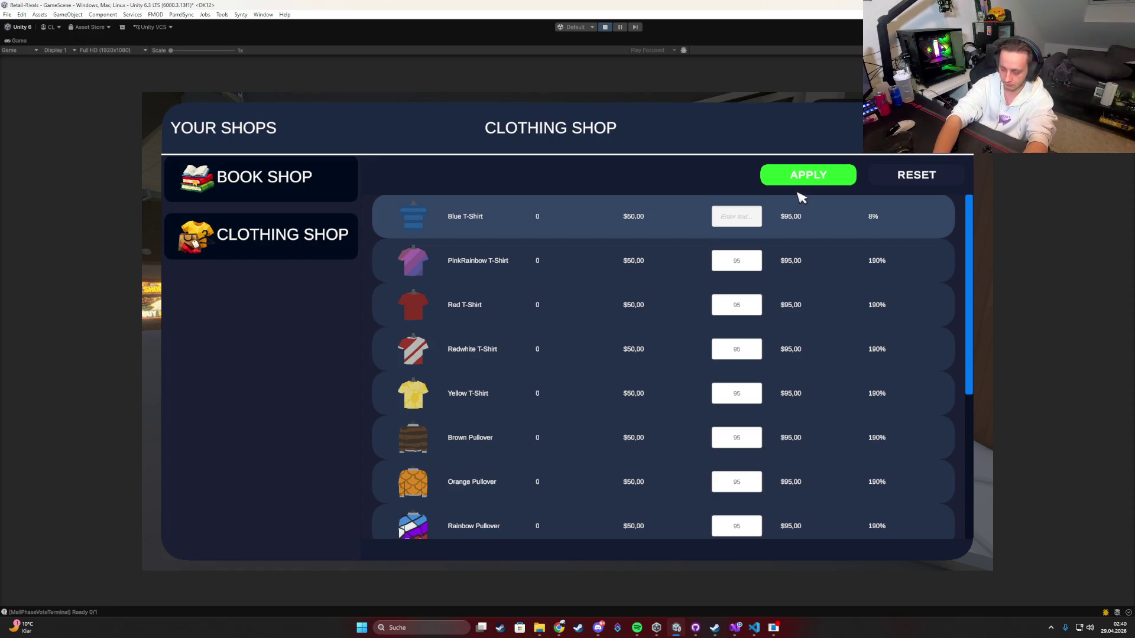
{"action": "type", "text": "70"}
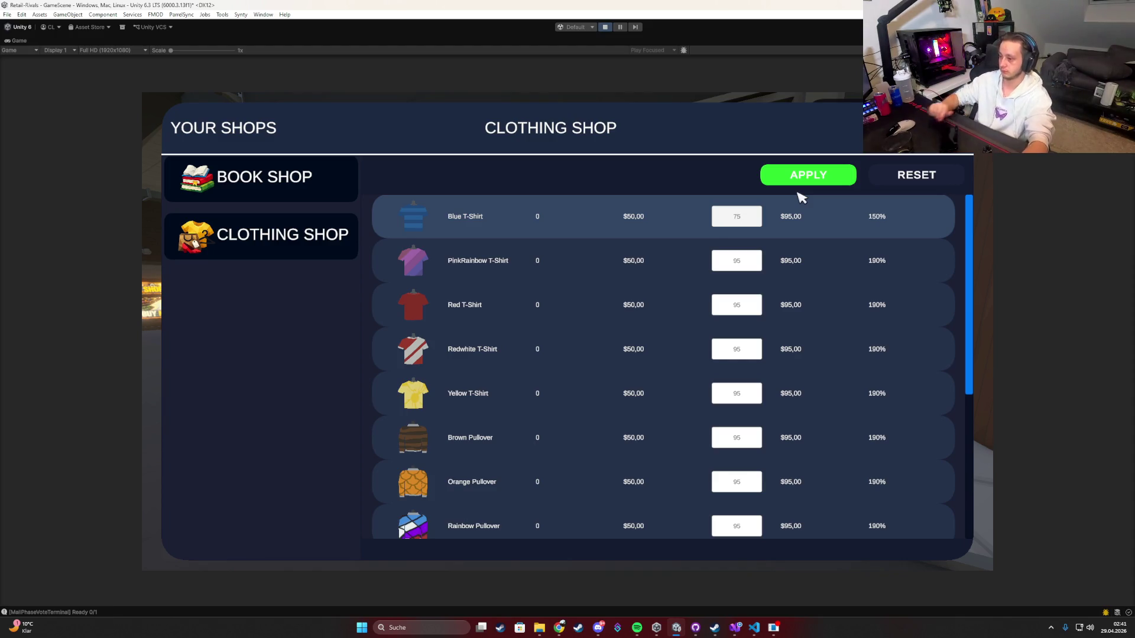
{"action": "left_click", "coordinate": [802, 184]}
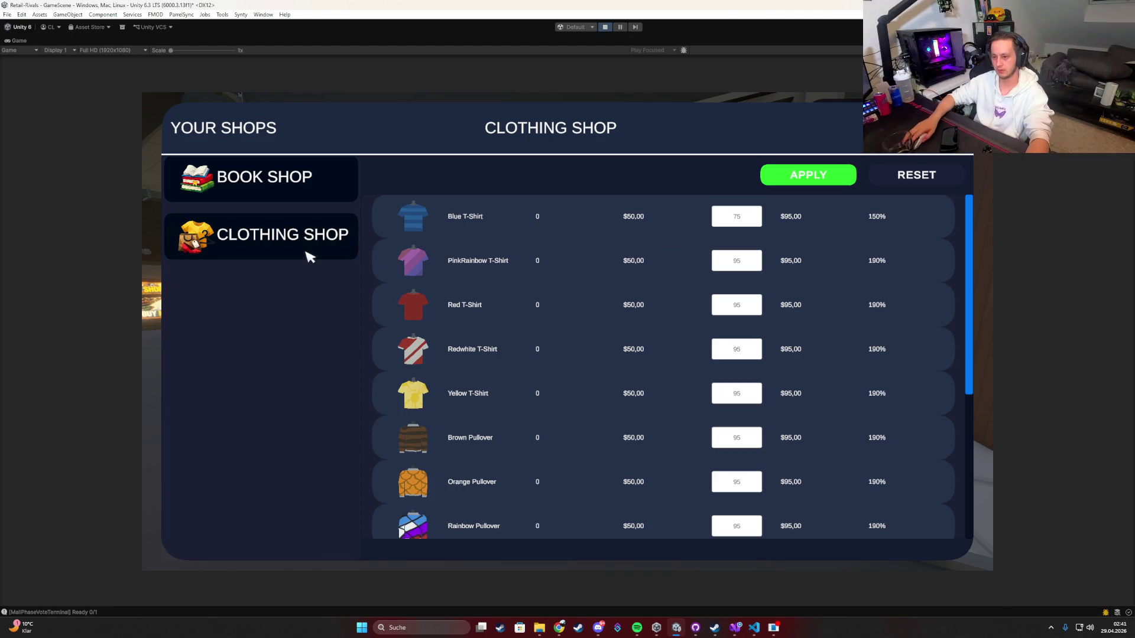
{"action": "left_click", "coordinate": [276, 200]}
{"action": "left_click", "coordinate": [298, 234]}
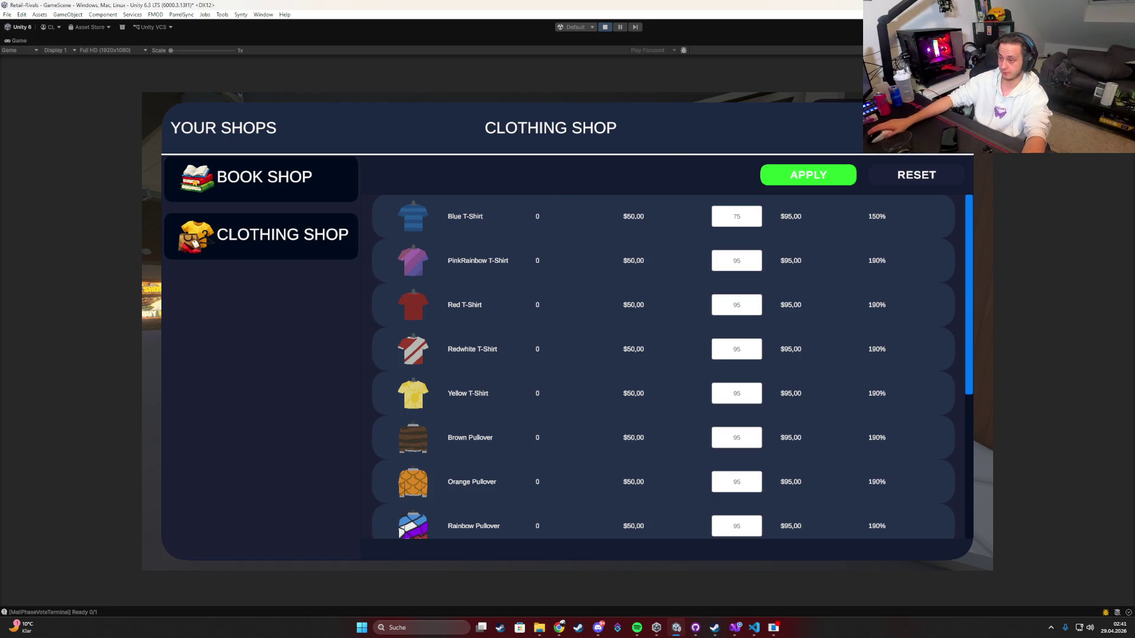
{"action": "key", "text": "Escape"}
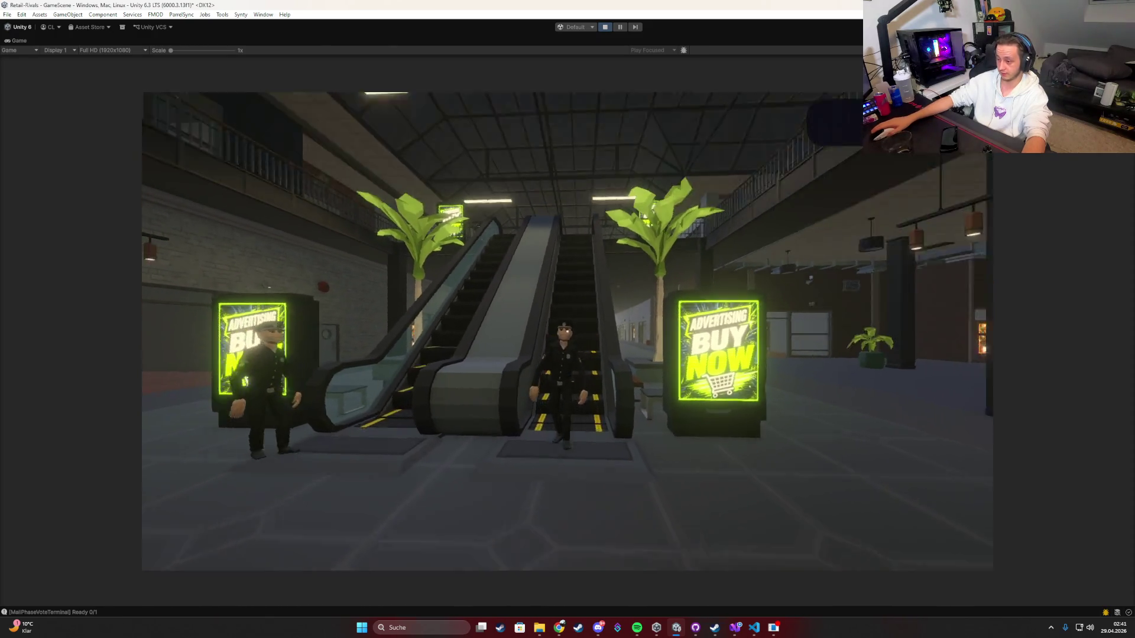
Step: Walk to the BUY NOW terminal and buy a Flower Shop
{"action": "key", "text": "w"}
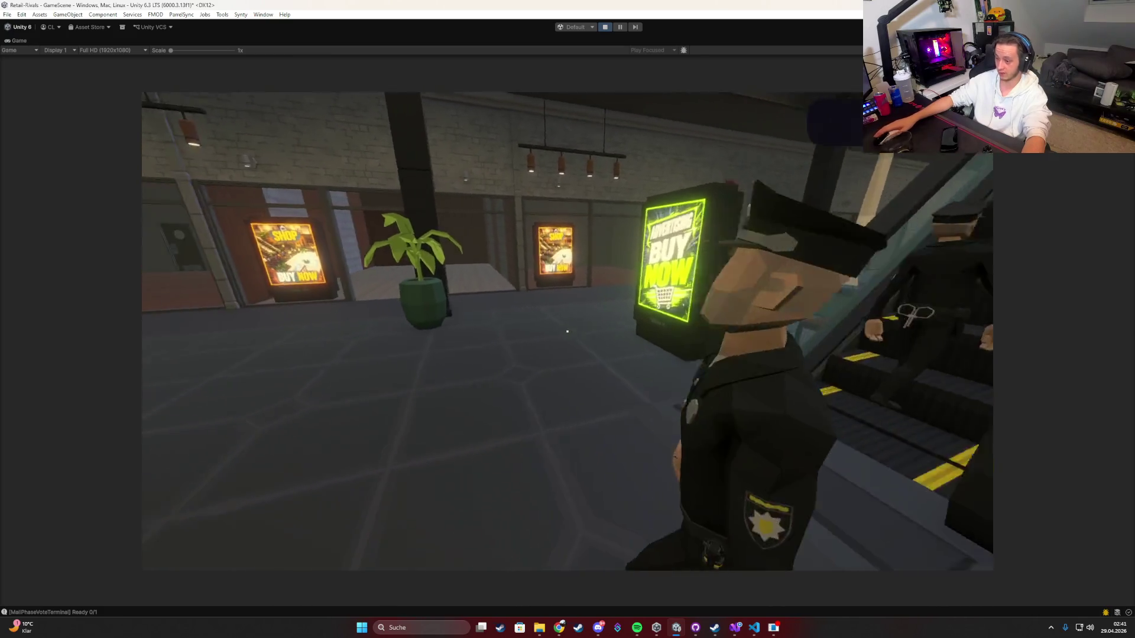
{"action": "key", "text": "e"}
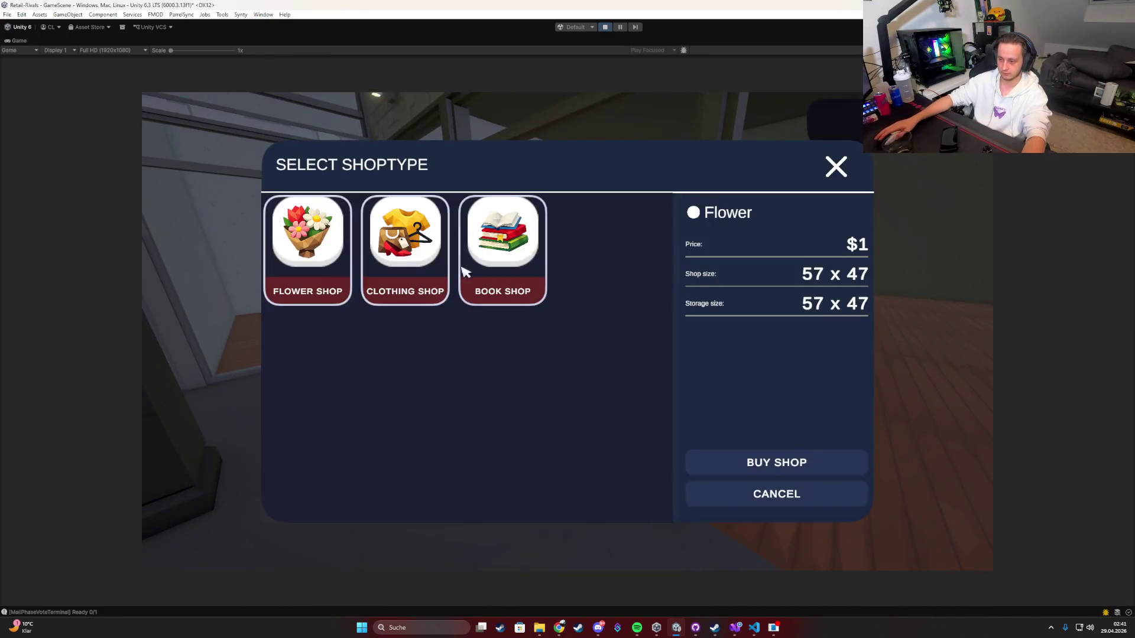
{"action": "left_click", "coordinate": [749, 464]}
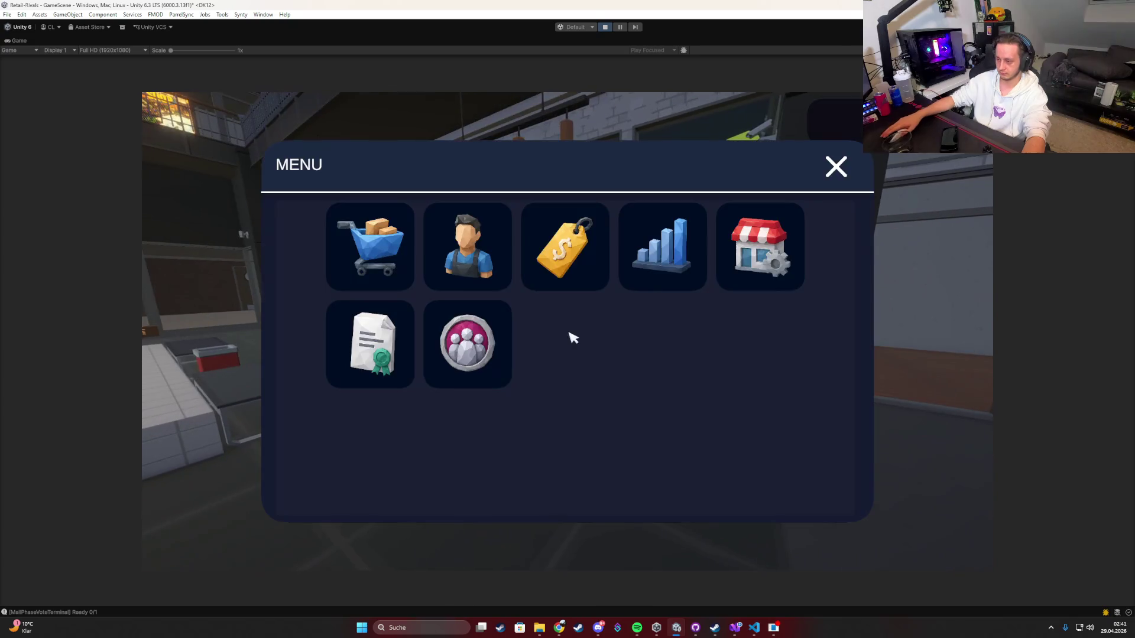
Step: Review the Clothing, Flower and Book Shop price lists, then close the menu
{"action": "left_click", "coordinate": [367, 248]}
{"action": "left_click", "coordinate": [294, 307]}
{"action": "left_click", "coordinate": [317, 248]}
{"action": "left_click", "coordinate": [310, 188]}
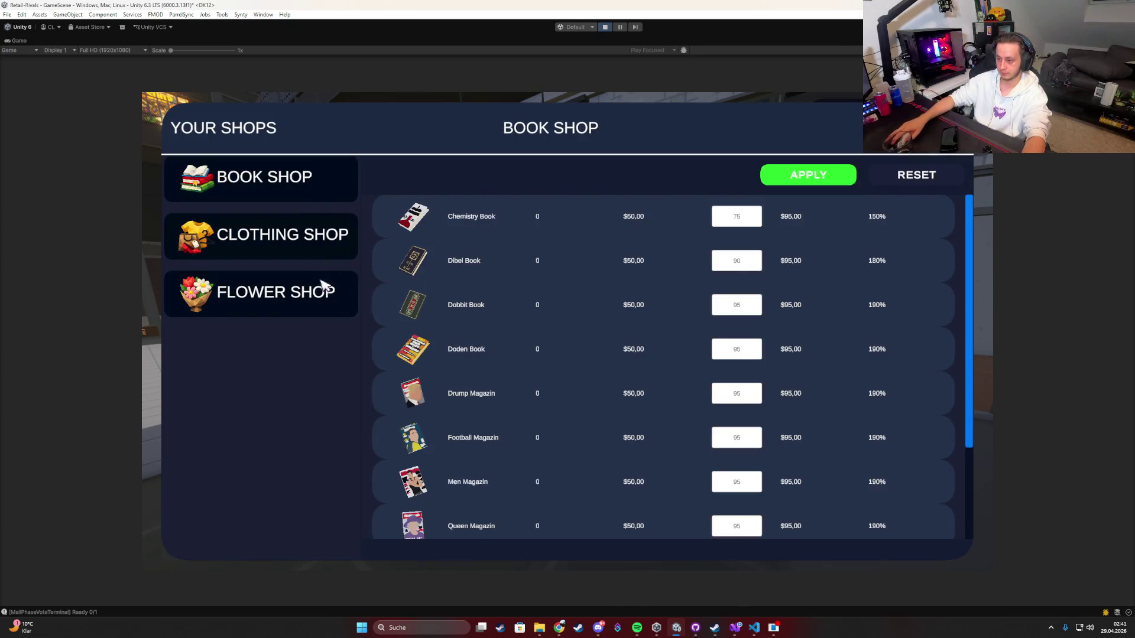
{"action": "left_click", "coordinate": [324, 286]}
{"action": "scroll", "coordinate": [606, 355], "scroll_direction": "down", "scroll_amount": 2}
{"action": "scroll", "coordinate": [609, 237], "scroll_direction": "up", "scroll_amount": 2}
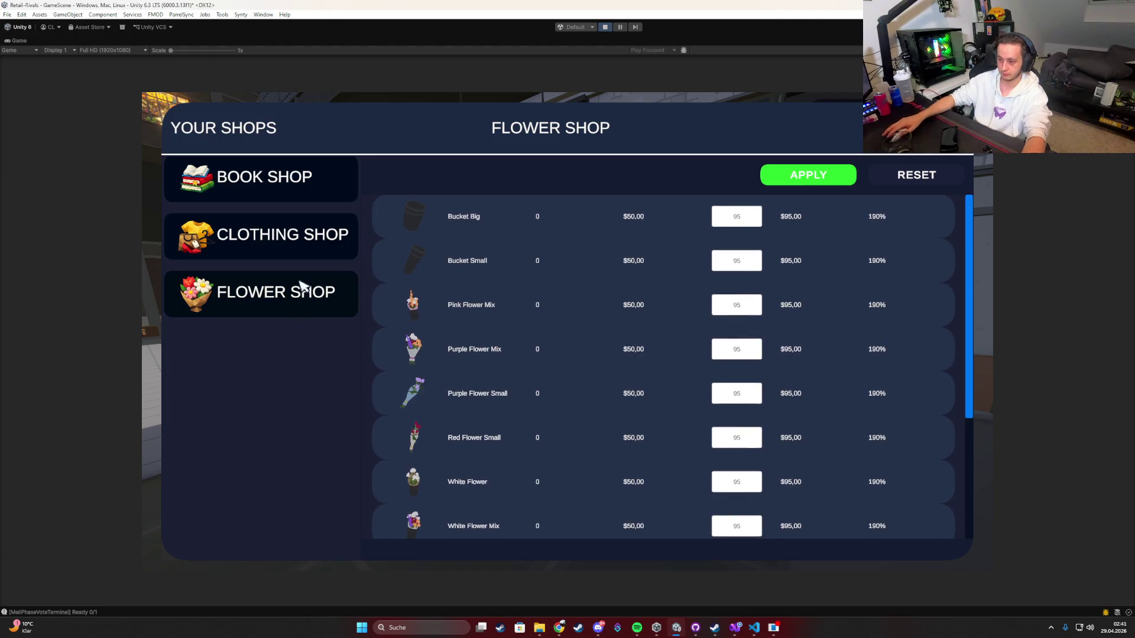
{"action": "left_click", "coordinate": [263, 228]}
{"action": "scroll", "coordinate": [461, 298], "scroll_direction": "down", "scroll_amount": 3}
{"action": "left_click", "coordinate": [247, 223]}
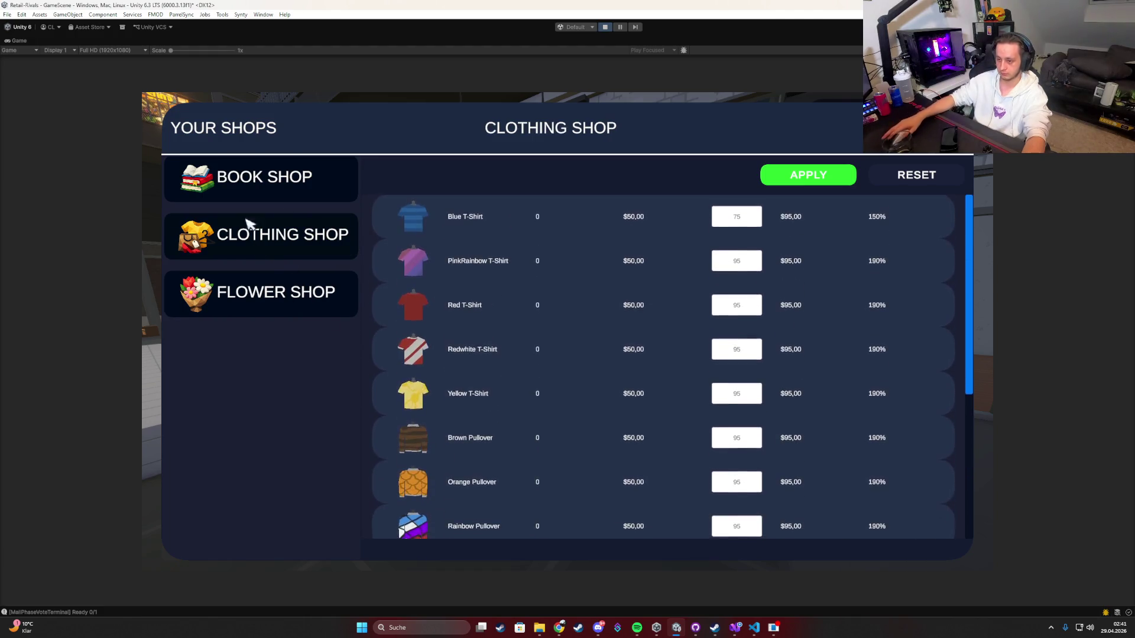
{"action": "scroll", "coordinate": [533, 372], "scroll_direction": "down", "scroll_amount": 2}
{"action": "scroll", "coordinate": [570, 266], "scroll_direction": "up", "scroll_amount": 2}
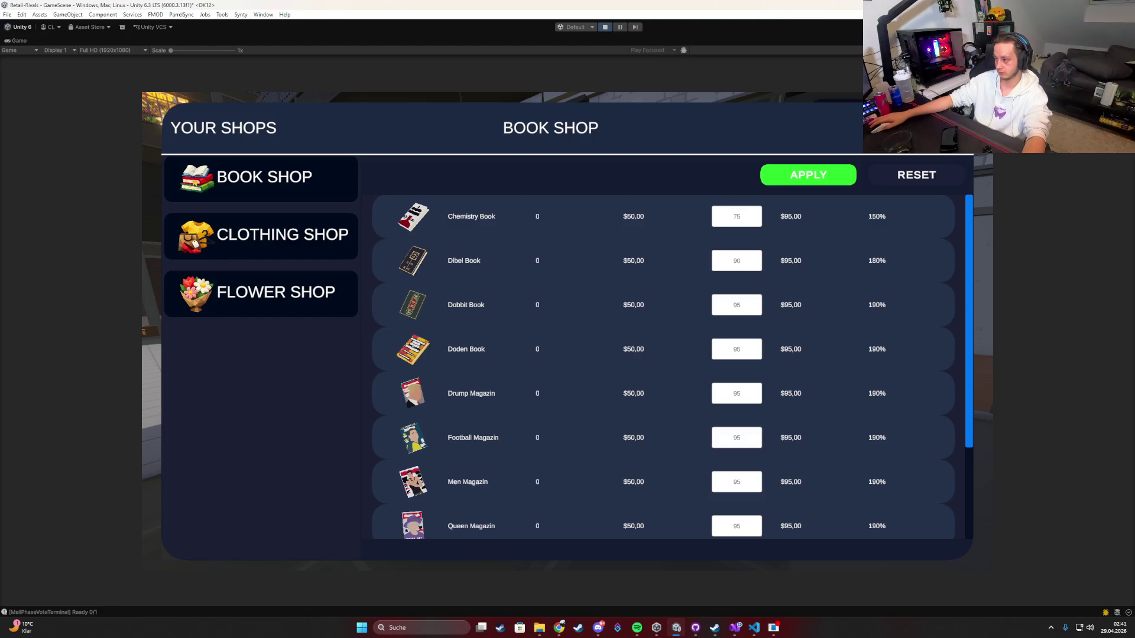
{"action": "key", "text": "Escape"}
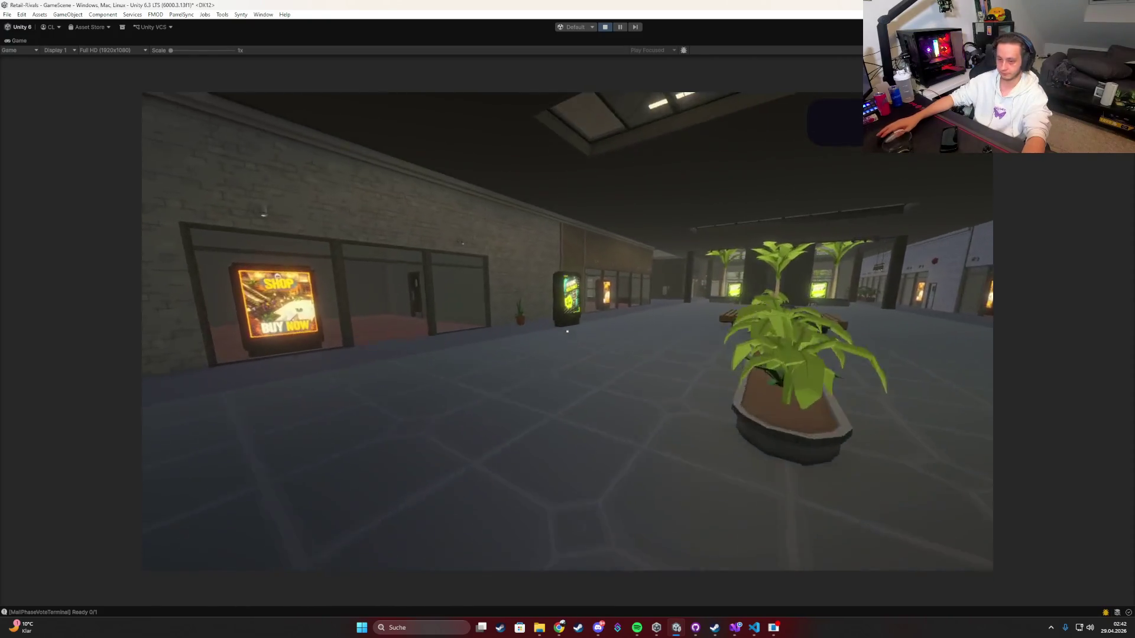
Step: Buy a Vape Vending machine and confirm its empty price list among the shops
{"action": "key", "text": "e"}
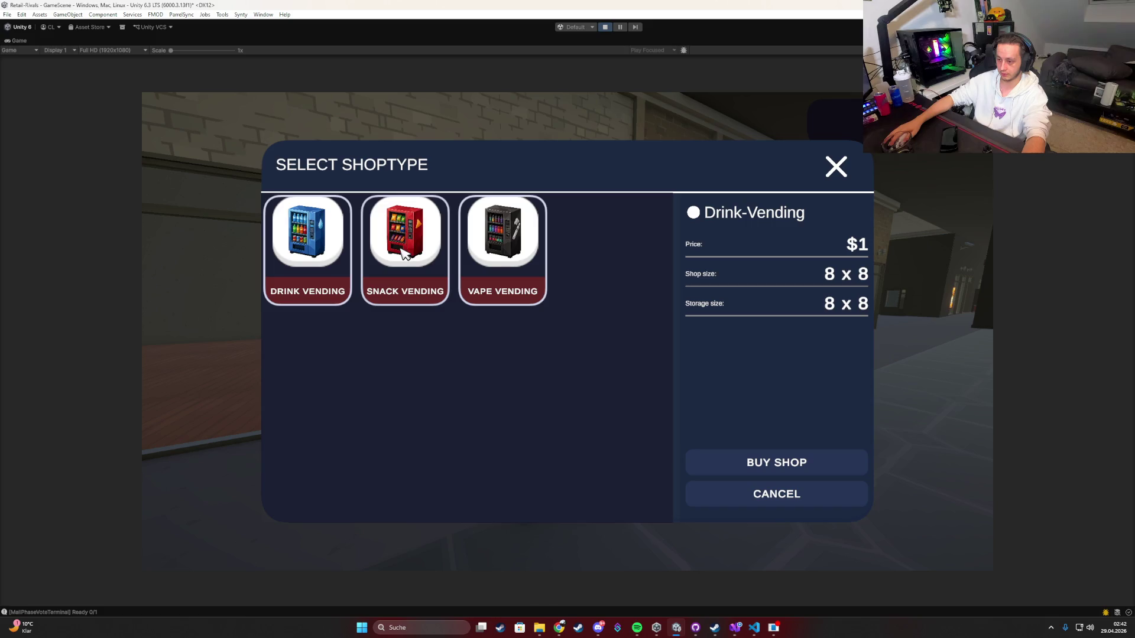
{"action": "left_click", "coordinate": [774, 492]}
{"action": "key", "text": "Tab"}
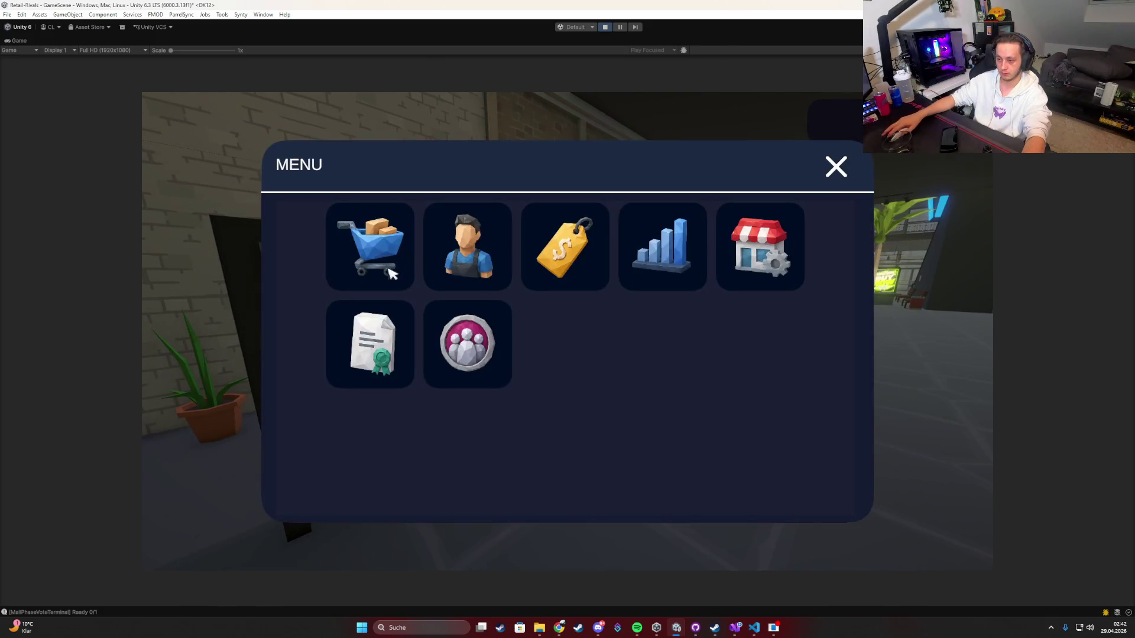
{"action": "left_click", "coordinate": [567, 265]}
{"action": "left_click", "coordinate": [292, 363]}
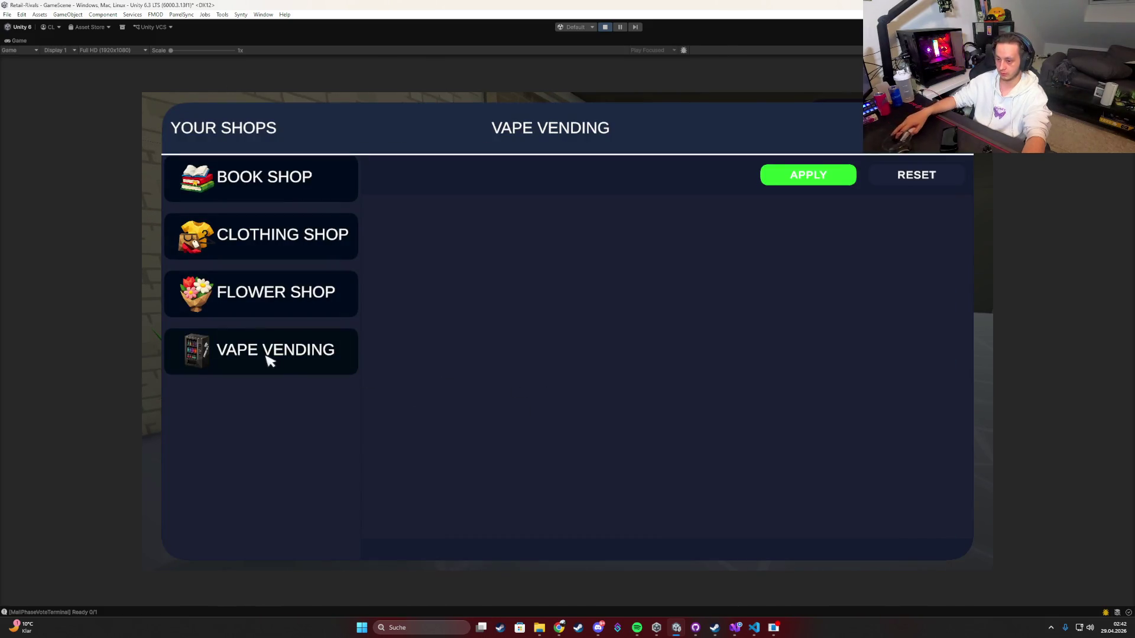
{"action": "left_click", "coordinate": [292, 298]}
{"action": "left_click", "coordinate": [295, 237]}
{"action": "left_click", "coordinate": [297, 183]}
{"action": "left_click", "coordinate": [299, 362]}
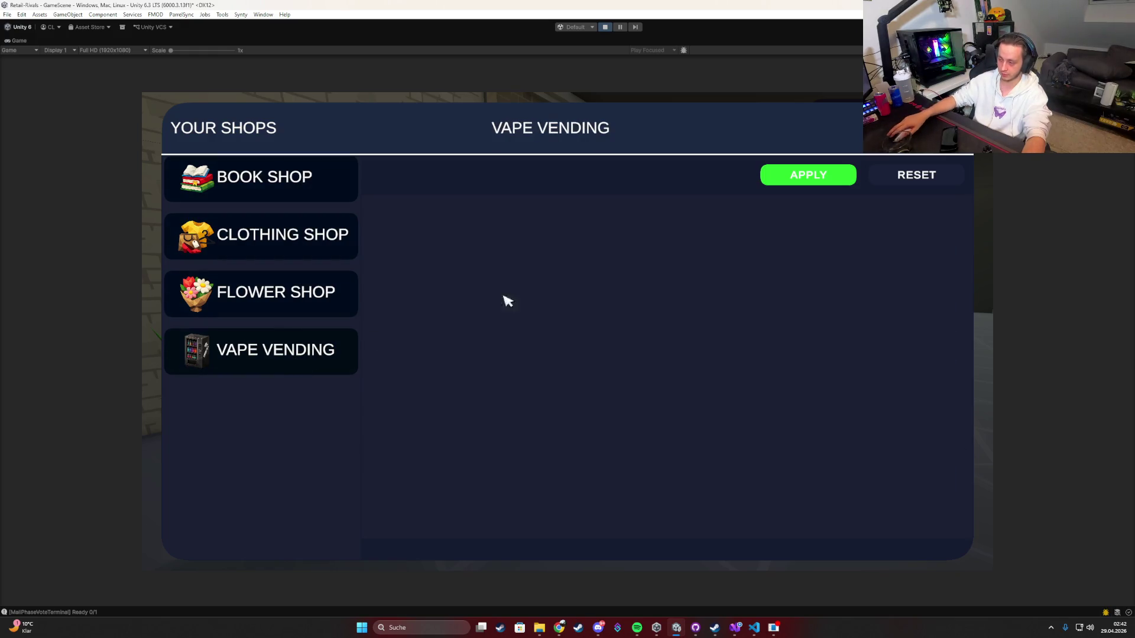
{"action": "key", "text": "Escape"}
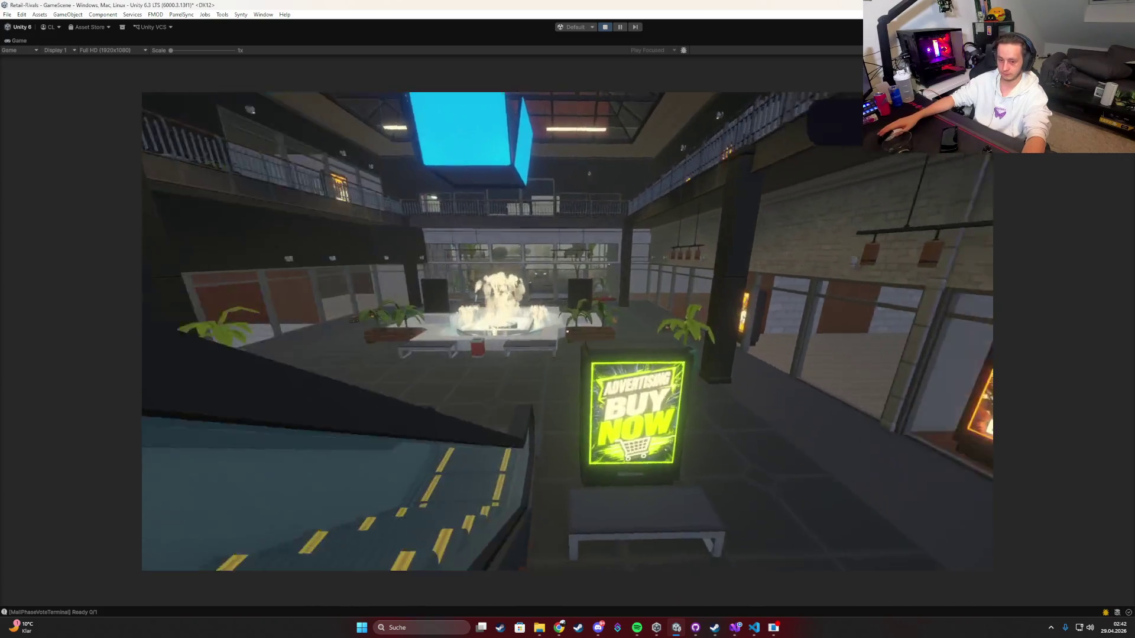
Step: Browse the Vape, Flower, Book and Clothing product catalogues, including furniture categories
{"action": "key", "text": "Tab"}
{"action": "left_click", "coordinate": [373, 243]}
{"action": "left_click", "coordinate": [280, 356]}
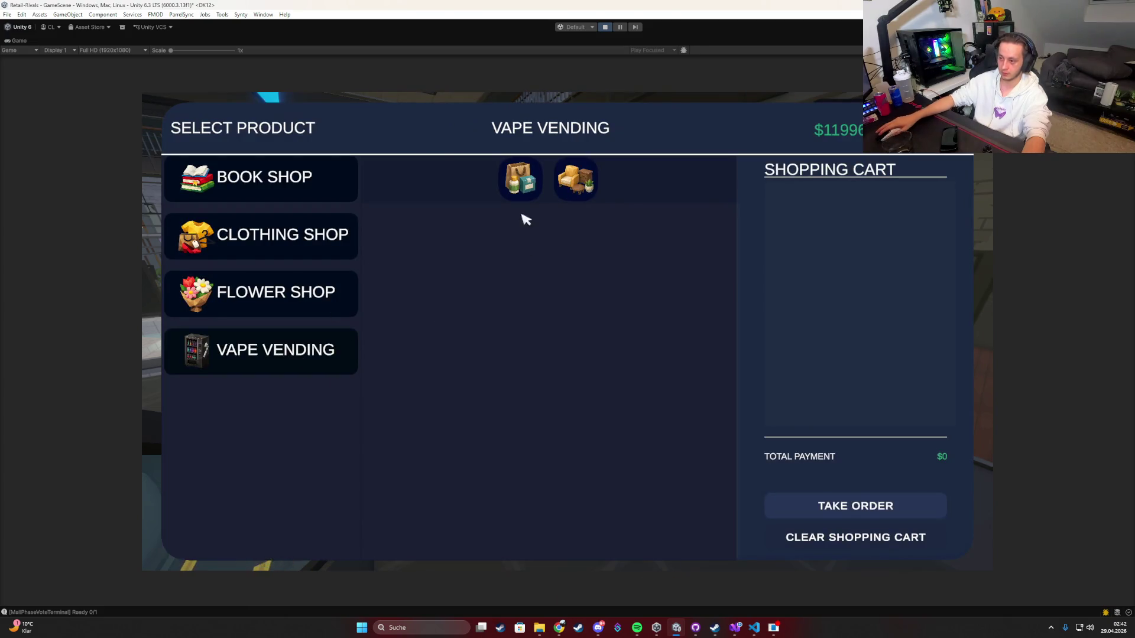
{"action": "left_click", "coordinate": [242, 294]}
{"action": "left_click", "coordinate": [534, 189]}
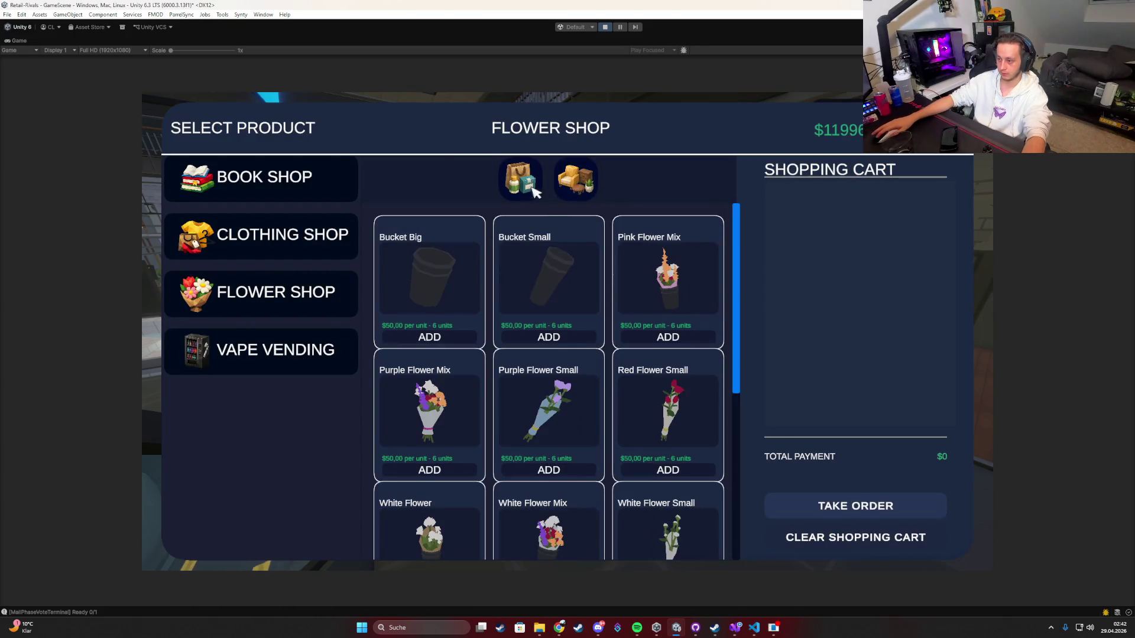
{"action": "left_click", "coordinate": [578, 184]}
{"action": "left_click", "coordinate": [535, 188]}
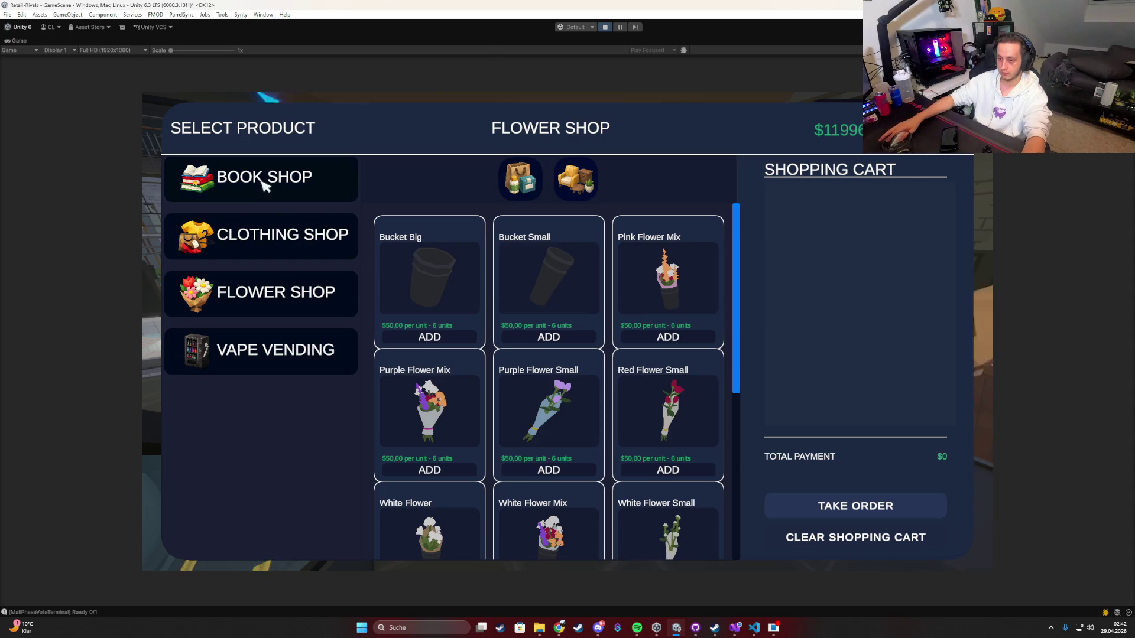
{"action": "left_click", "coordinate": [264, 186]}
{"action": "left_click", "coordinate": [582, 184]}
{"action": "left_click", "coordinate": [526, 197]}
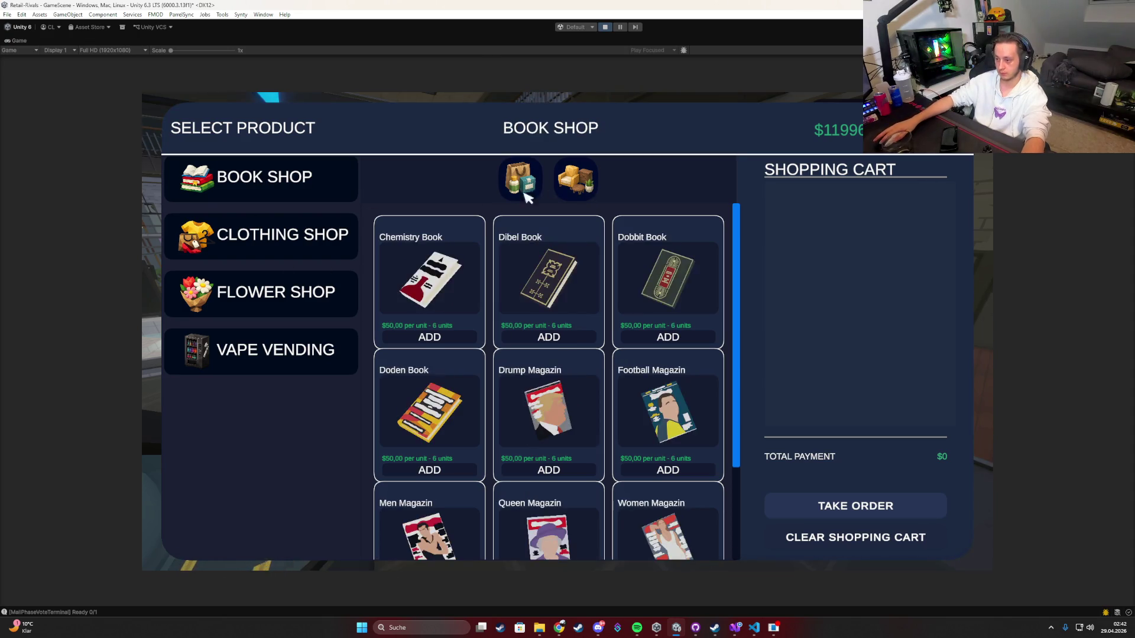
{"action": "left_click", "coordinate": [284, 234]}
{"action": "left_click", "coordinate": [571, 196]}
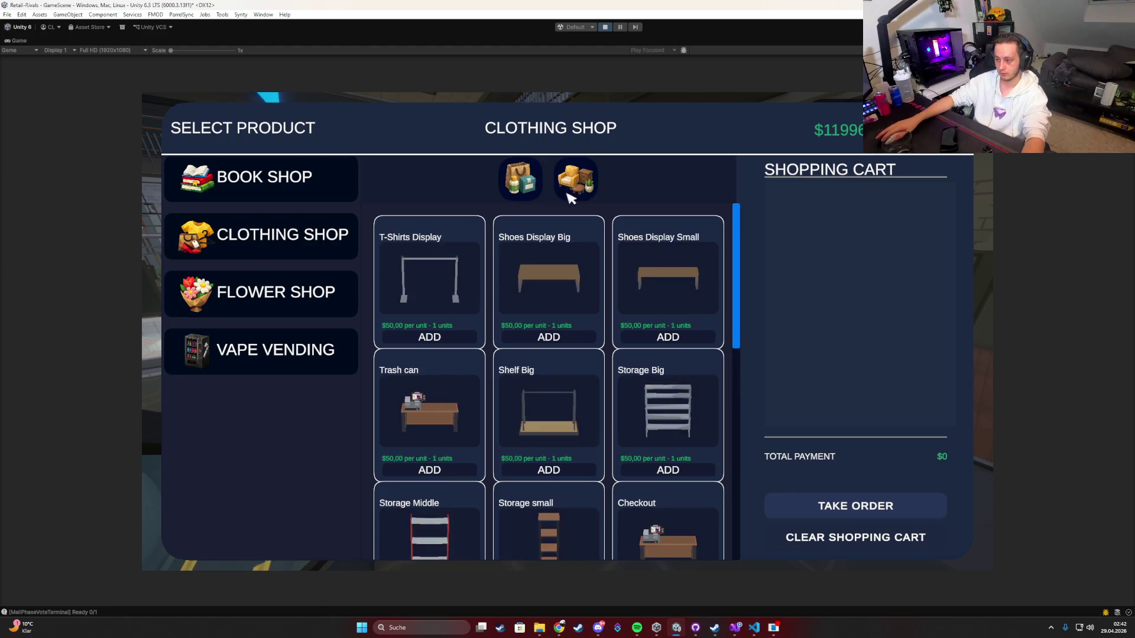
{"action": "key", "text": "Escape"}
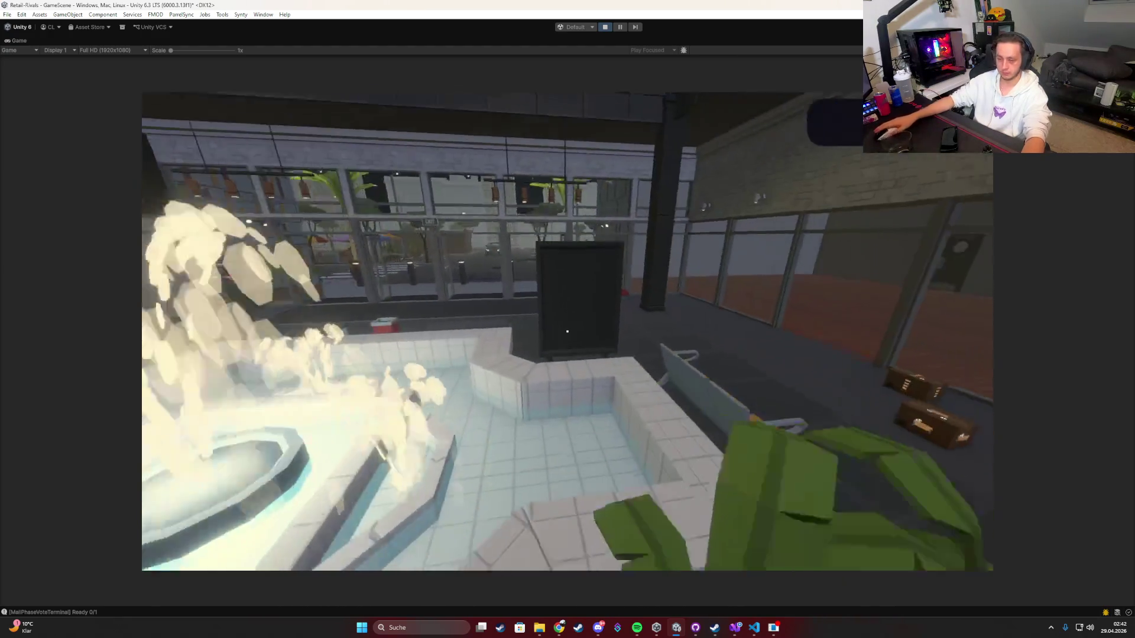
Step: Cycle the Select Product catalogue through Clothing, Flower, Vape Vending and Book Shop
{"action": "key", "text": "Tab"}
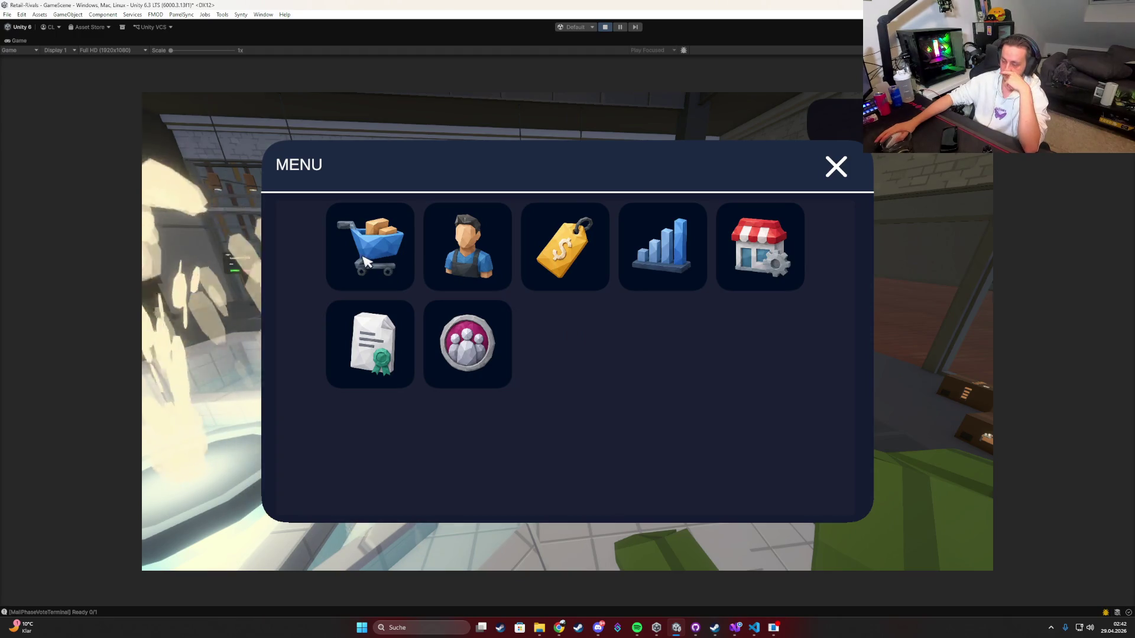
{"action": "left_click", "coordinate": [365, 262]}
{"action": "left_click", "coordinate": [283, 236]}
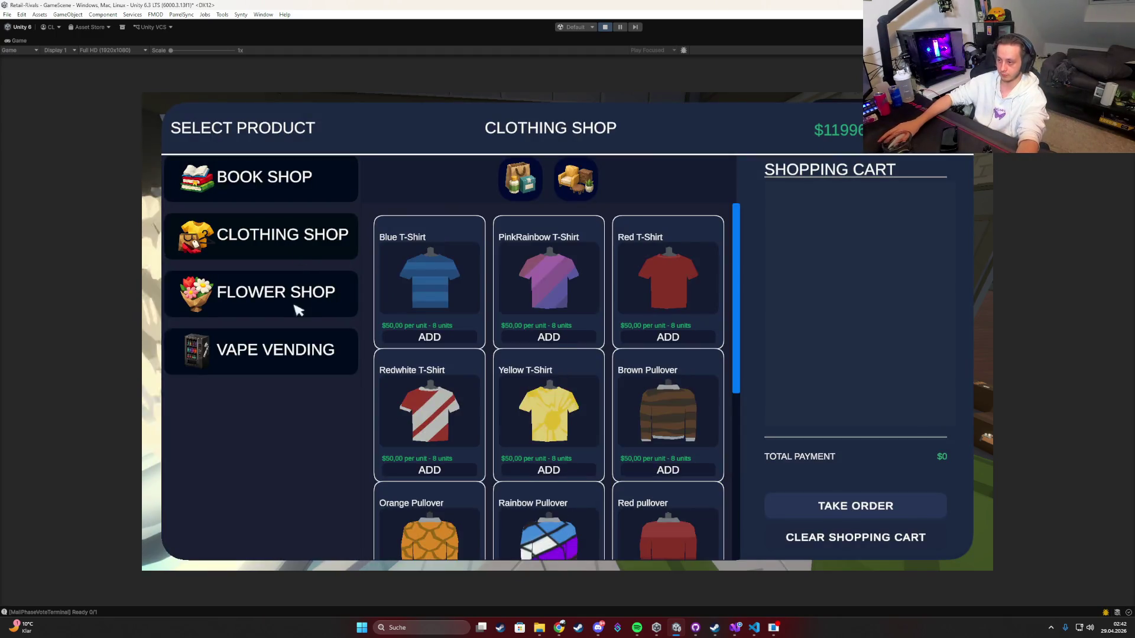
{"action": "left_click", "coordinate": [299, 310]}
{"action": "left_click", "coordinate": [299, 358]}
{"action": "key", "text": "Escape"}
{"action": "key", "text": "Tab"}
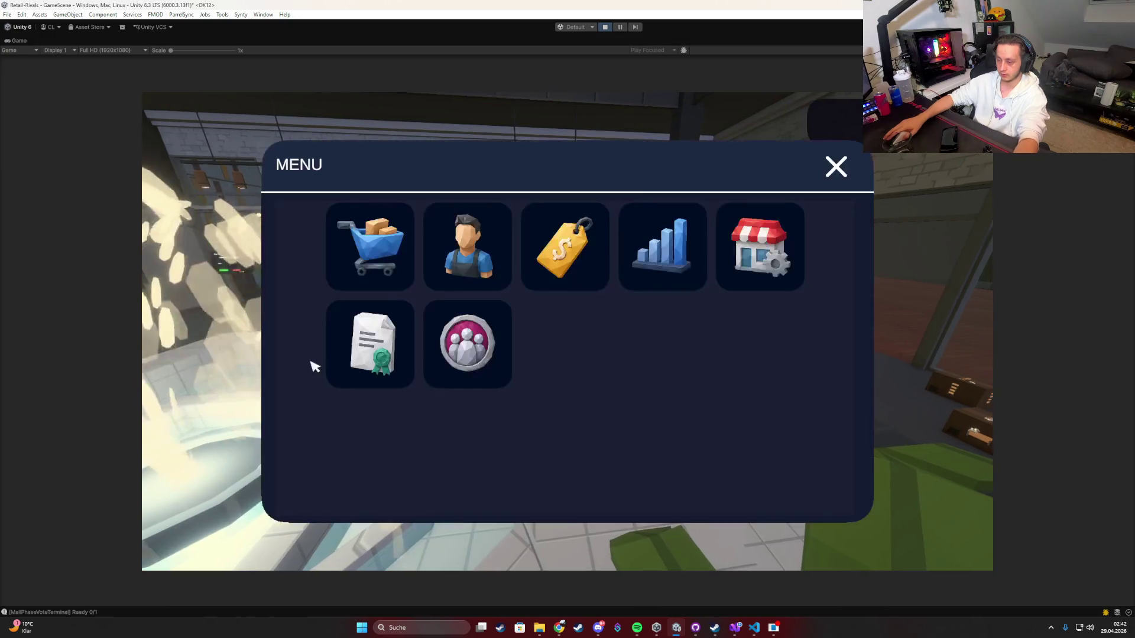
{"action": "left_click", "coordinate": [481, 275]}
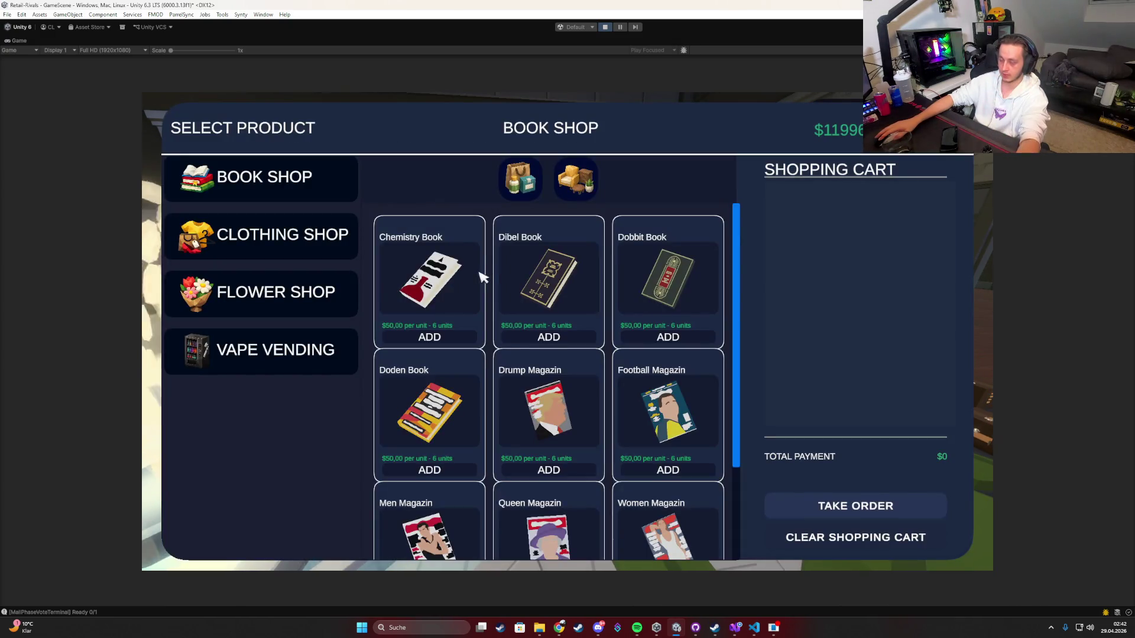
{"action": "key", "text": "Escape"}
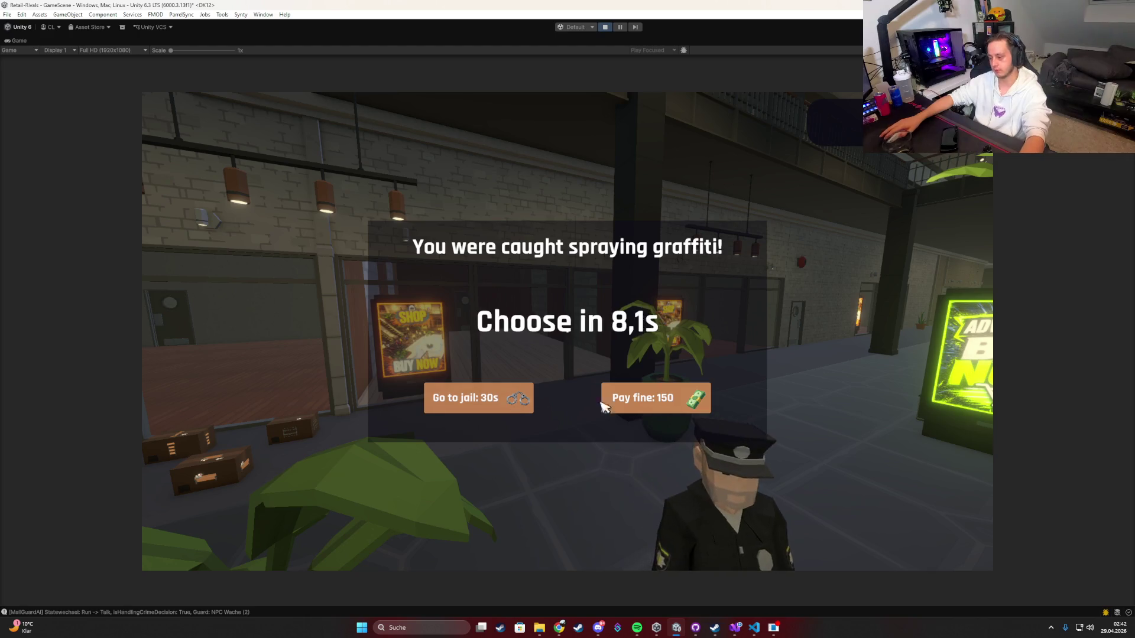
Step: Pay the 150 graffiti fine and return to the first-person view
{"action": "left_click", "coordinate": [604, 404]}
{"action": "key", "text": "Tab"}
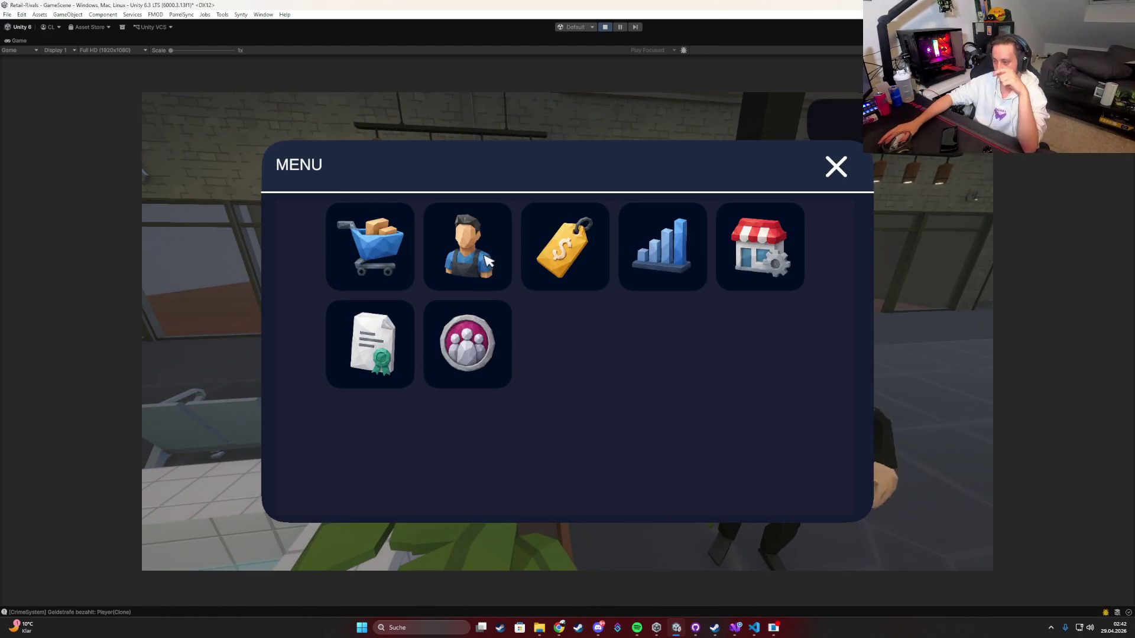
{"action": "key", "text": "Tab"}
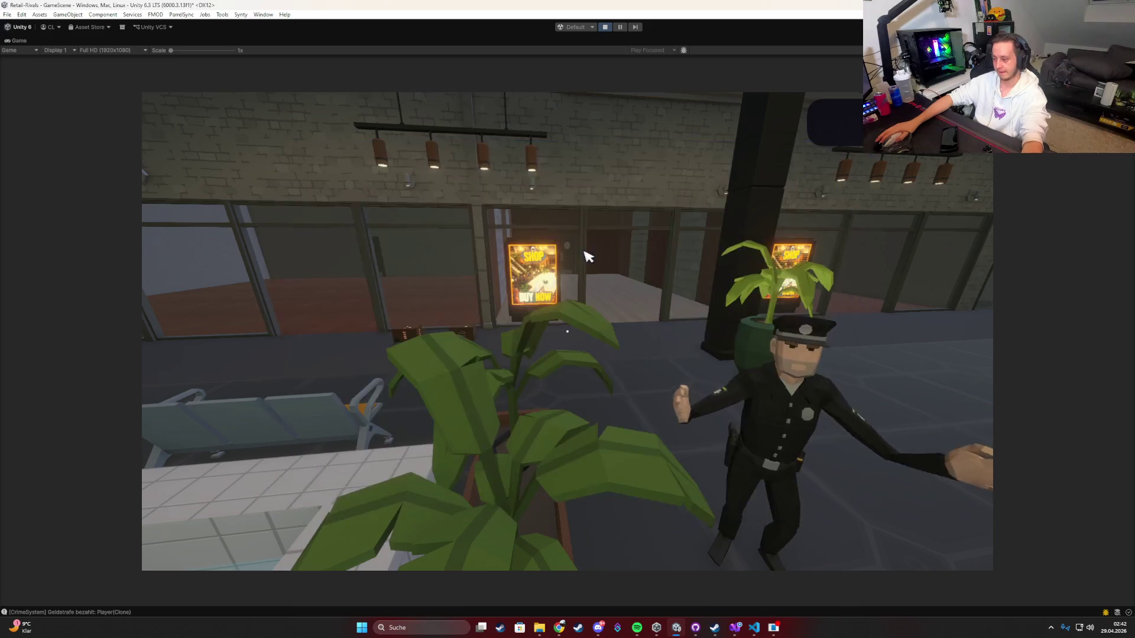
{"action": "left_click", "coordinate": [587, 255]}
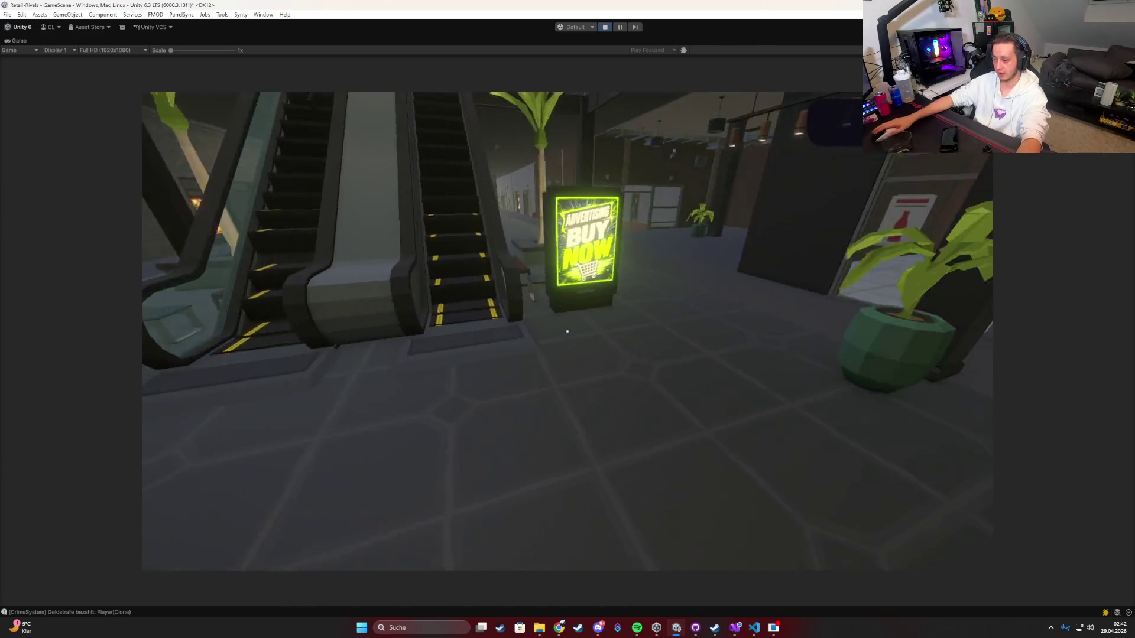
Step: Check each shop's price list, ending on the Book Shop prices and margins
{"action": "key", "text": "Tab"}
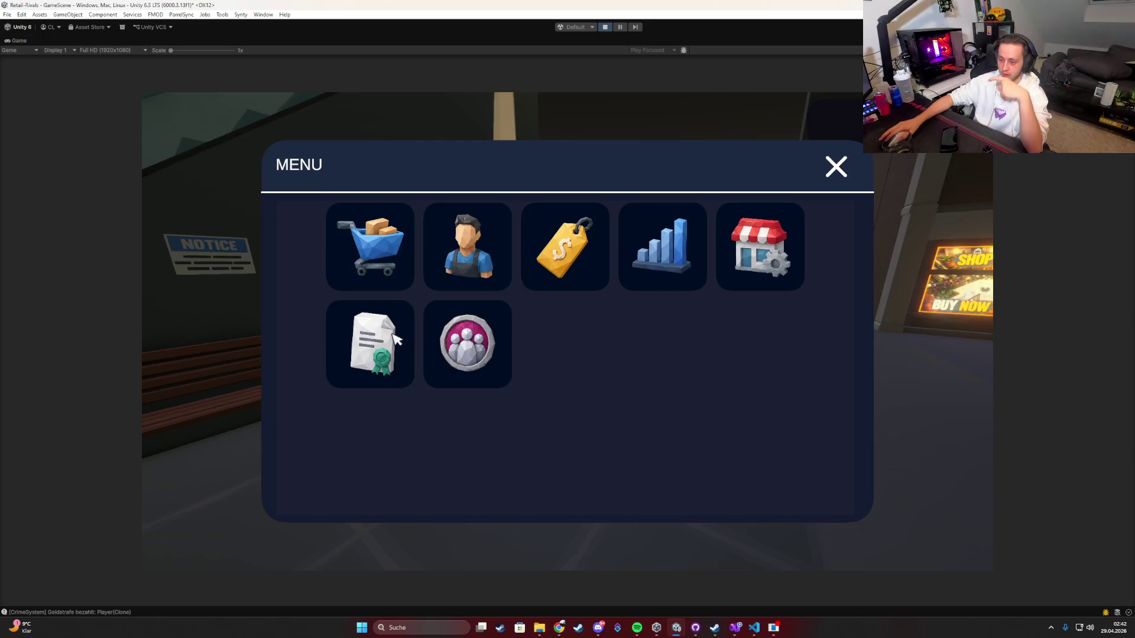
{"action": "left_click", "coordinate": [395, 338]}
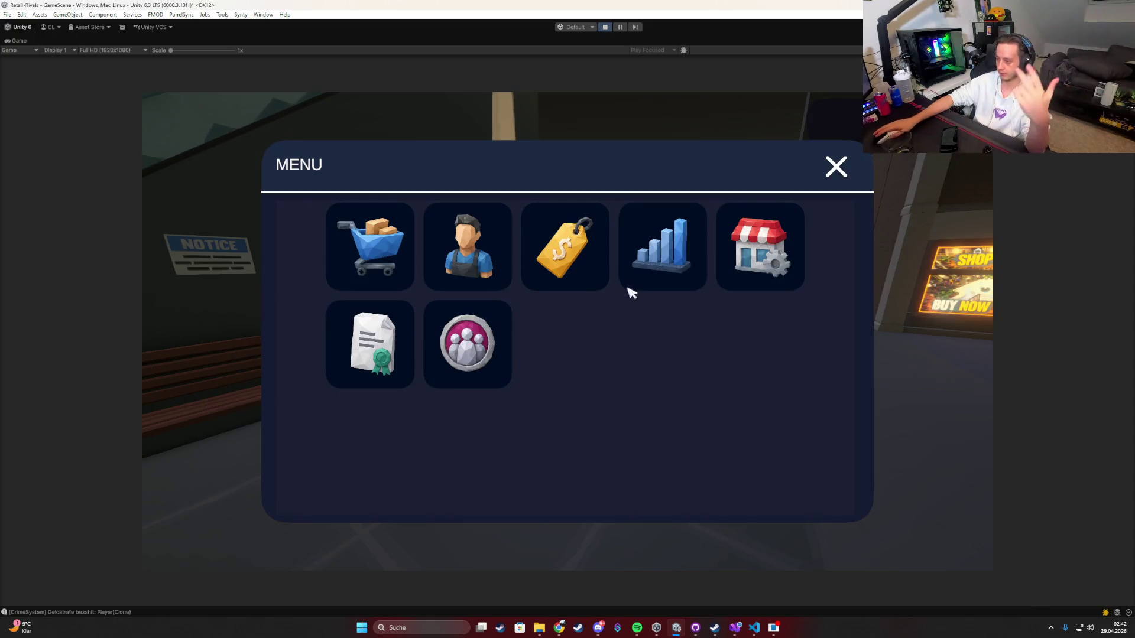
{"action": "left_click", "coordinate": [553, 270]}
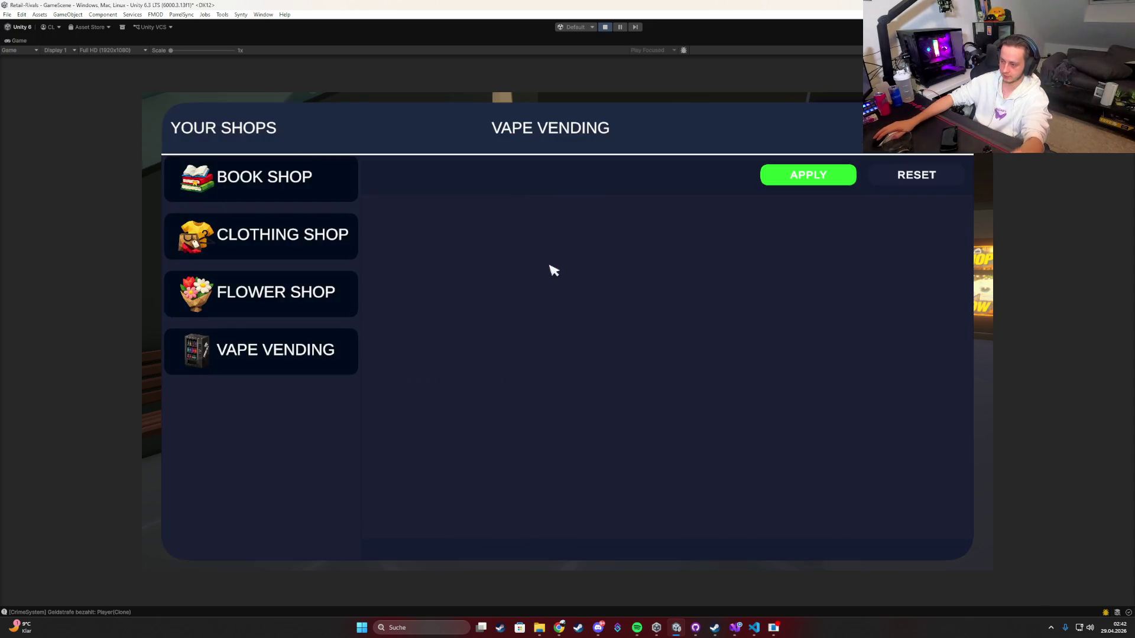
{"action": "key", "text": "Escape"}
{"action": "key", "text": "Tab"}
{"action": "left_click", "coordinate": [585, 267]}
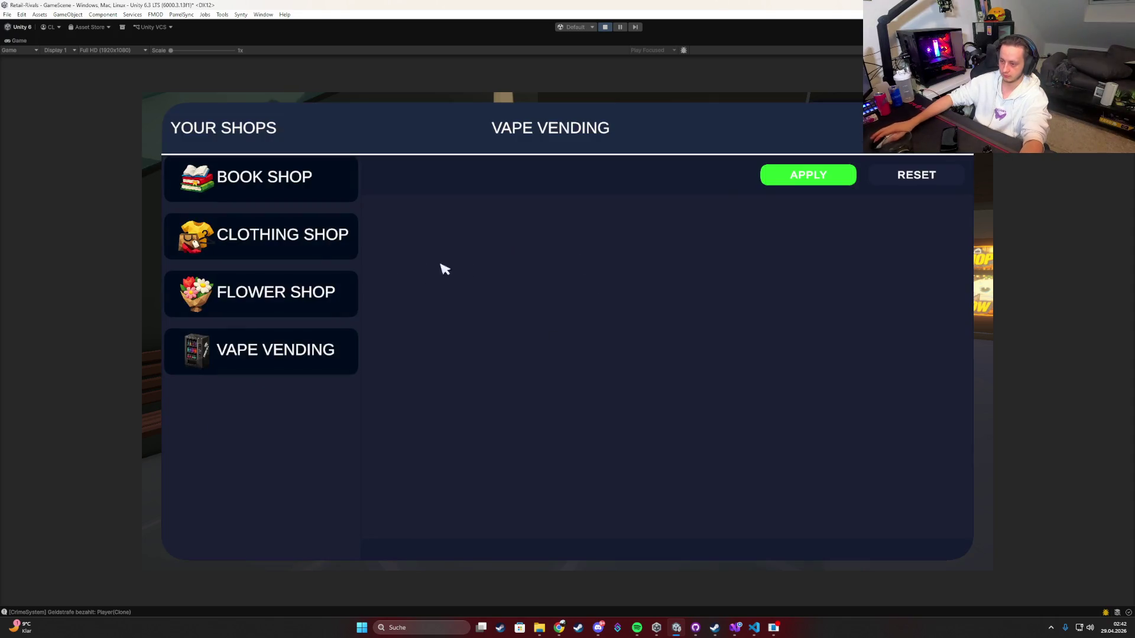
{"action": "left_click", "coordinate": [312, 263]}
{"action": "left_click", "coordinate": [302, 184]}
{"action": "left_click", "coordinate": [305, 308]}
{"action": "left_click", "coordinate": [319, 353]}
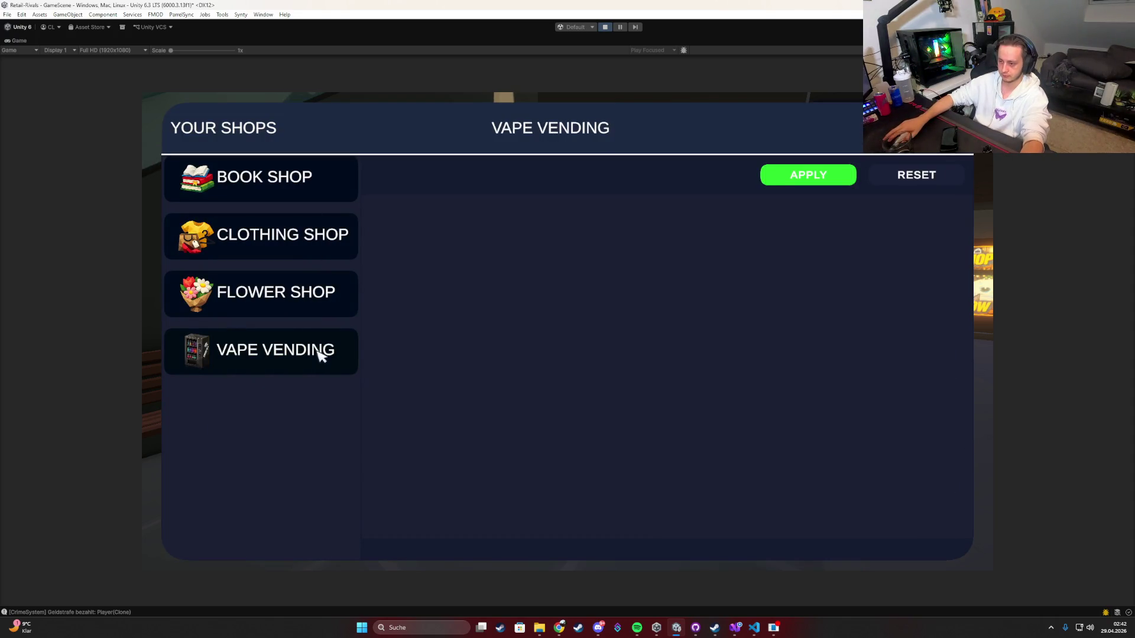
{"action": "left_click", "coordinate": [313, 303]}
{"action": "left_click", "coordinate": [327, 182]}
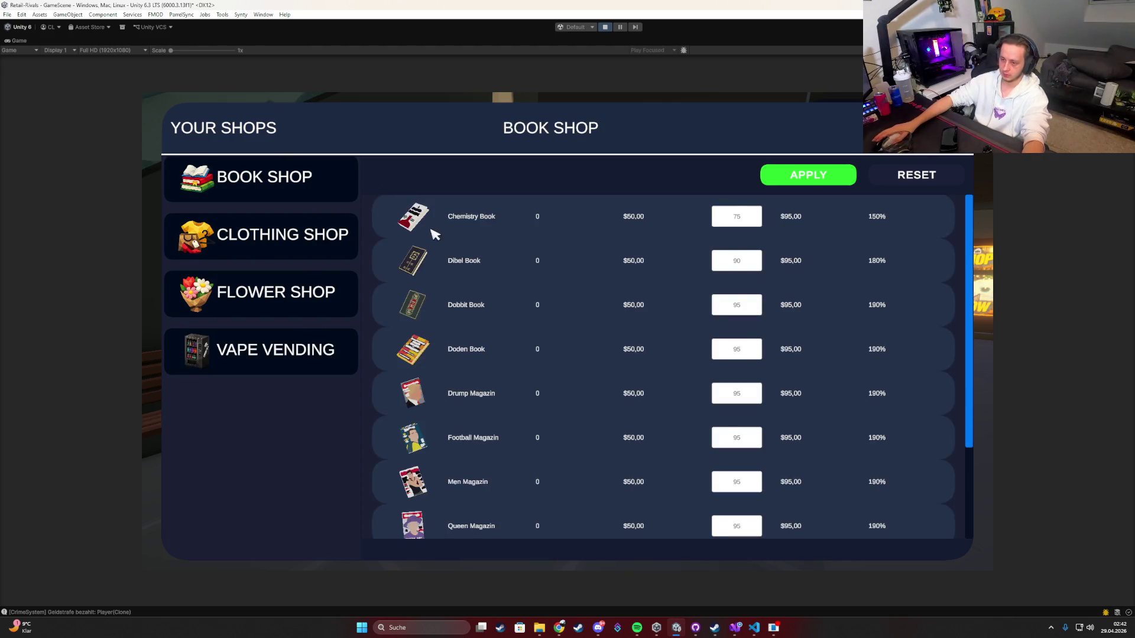
{"action": "key", "text": "Escape"}
Step: Glance at the product catalogue once more and close the game menu
{"action": "key", "text": "Tab"}
{"action": "left_click", "coordinate": [385, 259]}
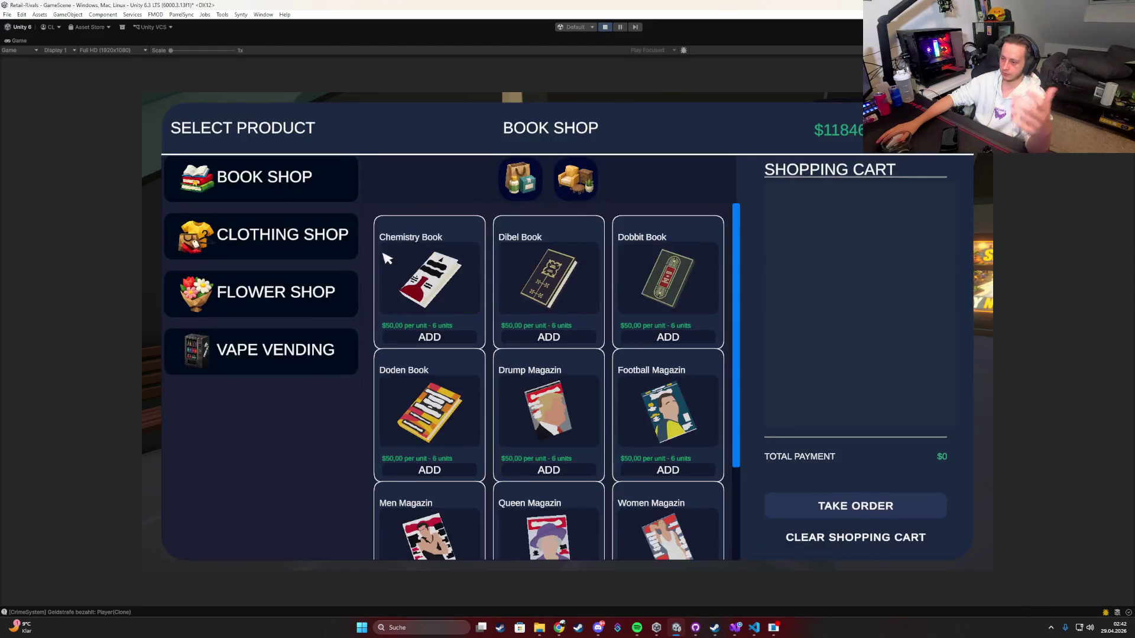
{"action": "key", "text": "Escape"}
{"action": "key", "text": "Tab"}
{"action": "key", "text": "Caps_Lock"}
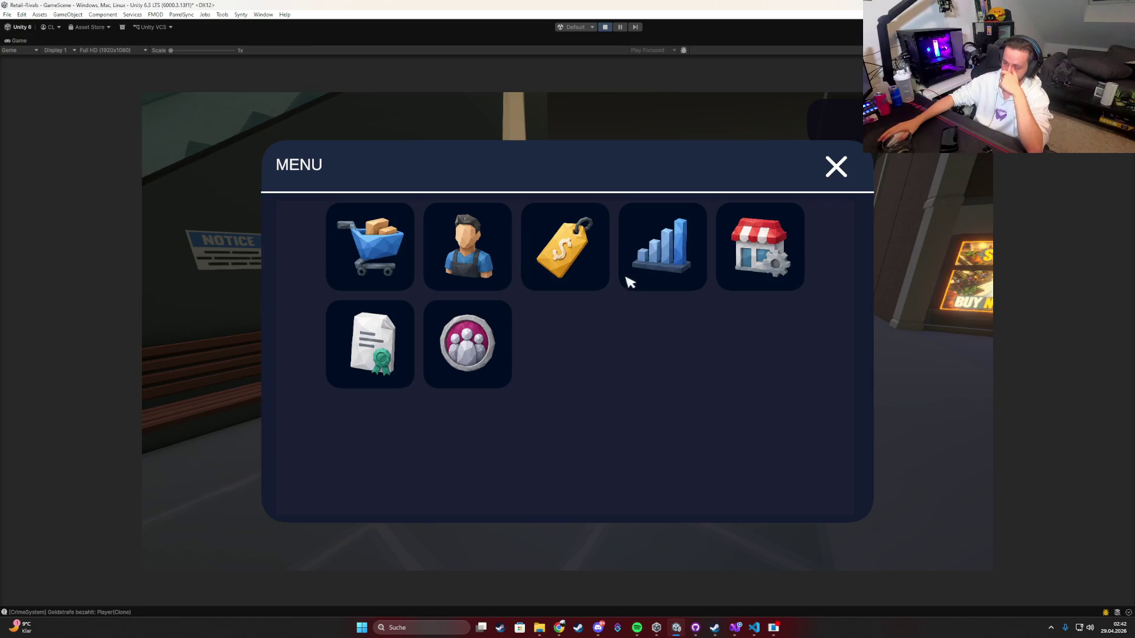
{"action": "left_click", "coordinate": [845, 179]}
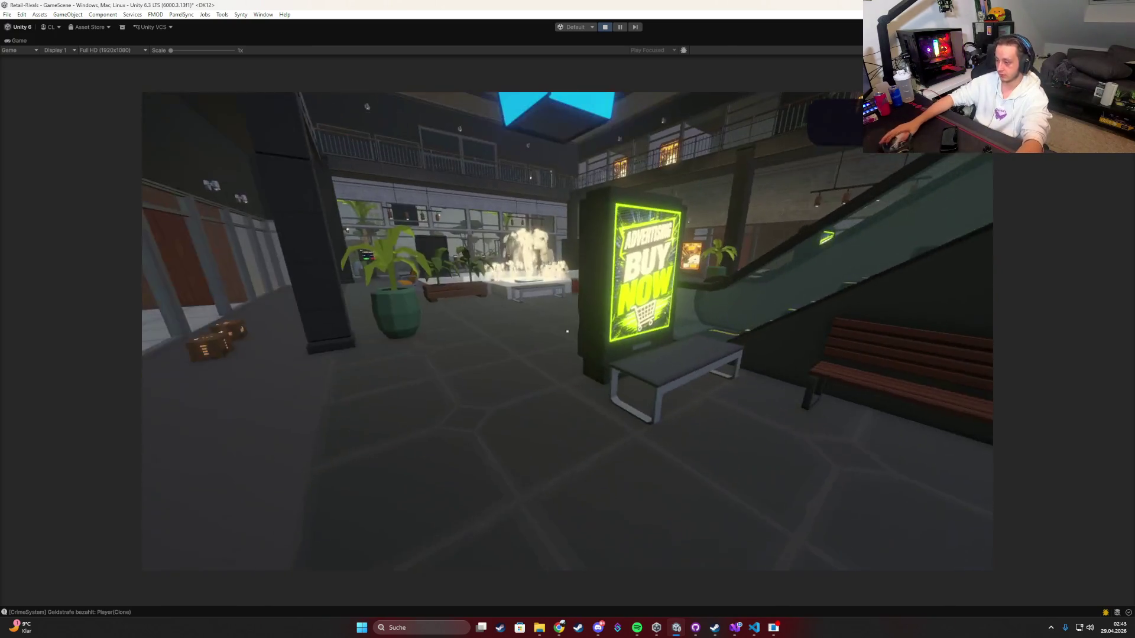
Step: Walk the mall: up to the jail cell, then back down toward the guard
{"action": "key", "text": "w"}
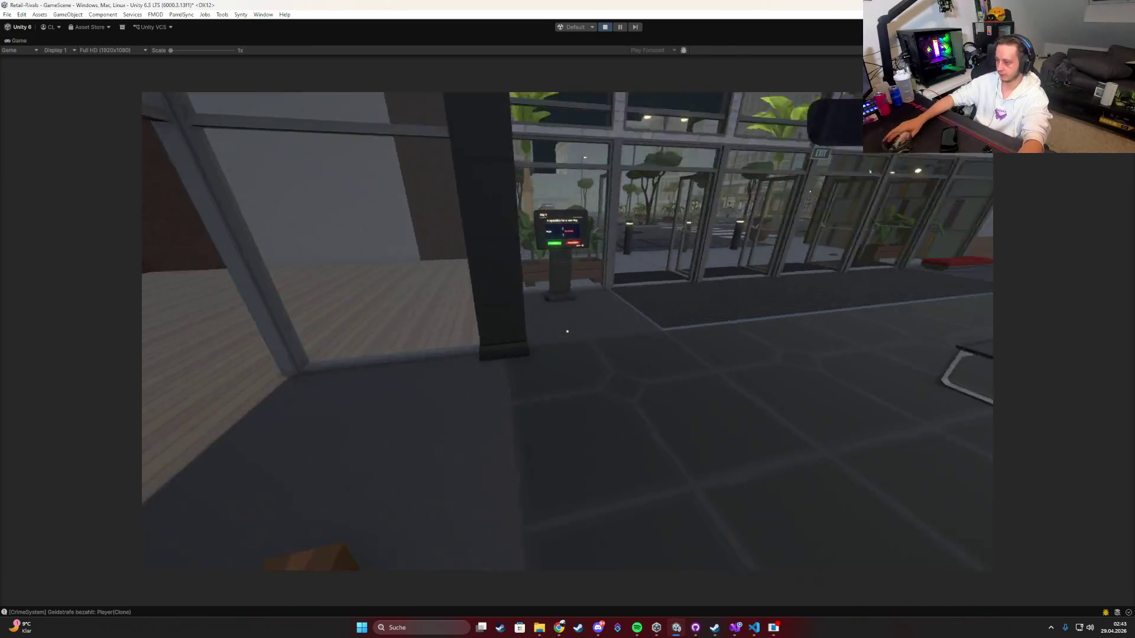
{"action": "key", "text": "w"}
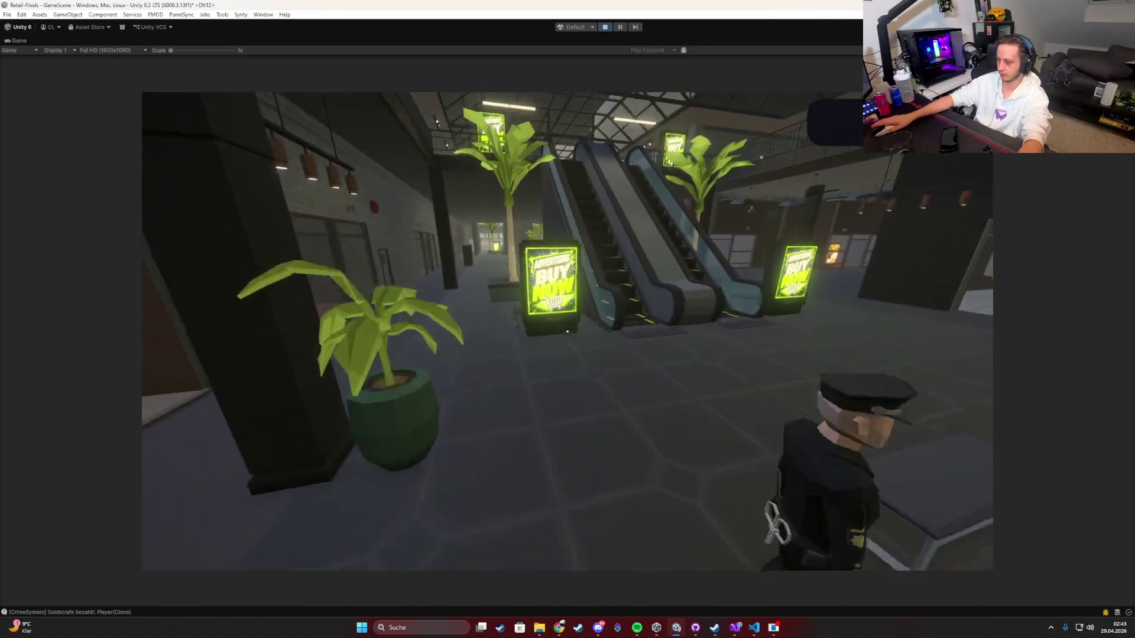
{"action": "key", "text": "w"}
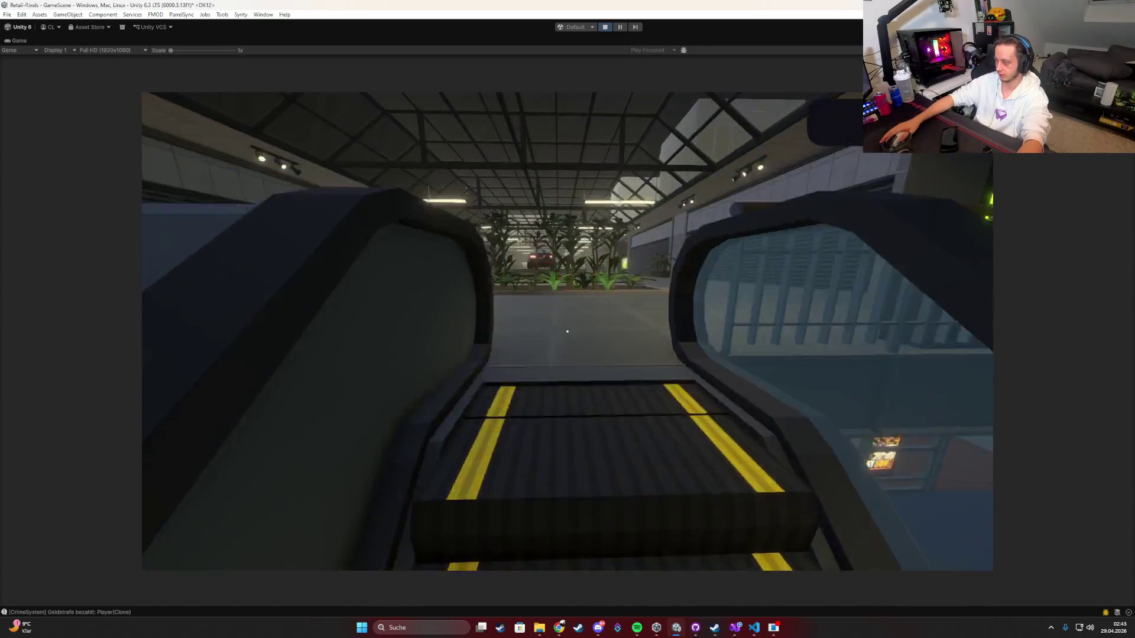
{"action": "key", "text": "w"}
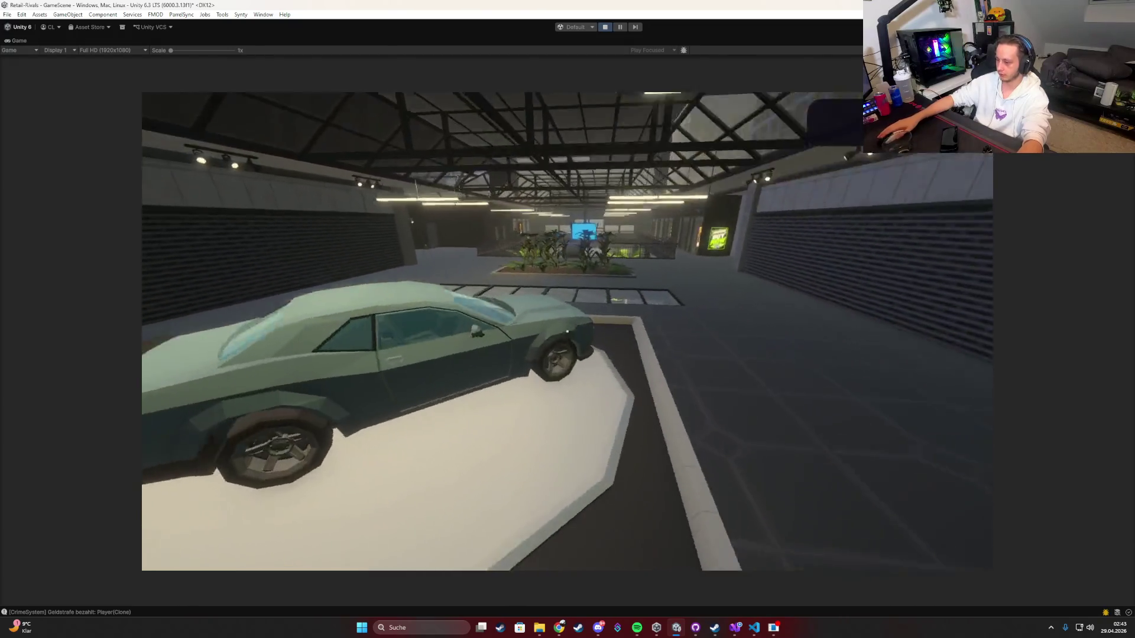
{"action": "key", "text": "w"}
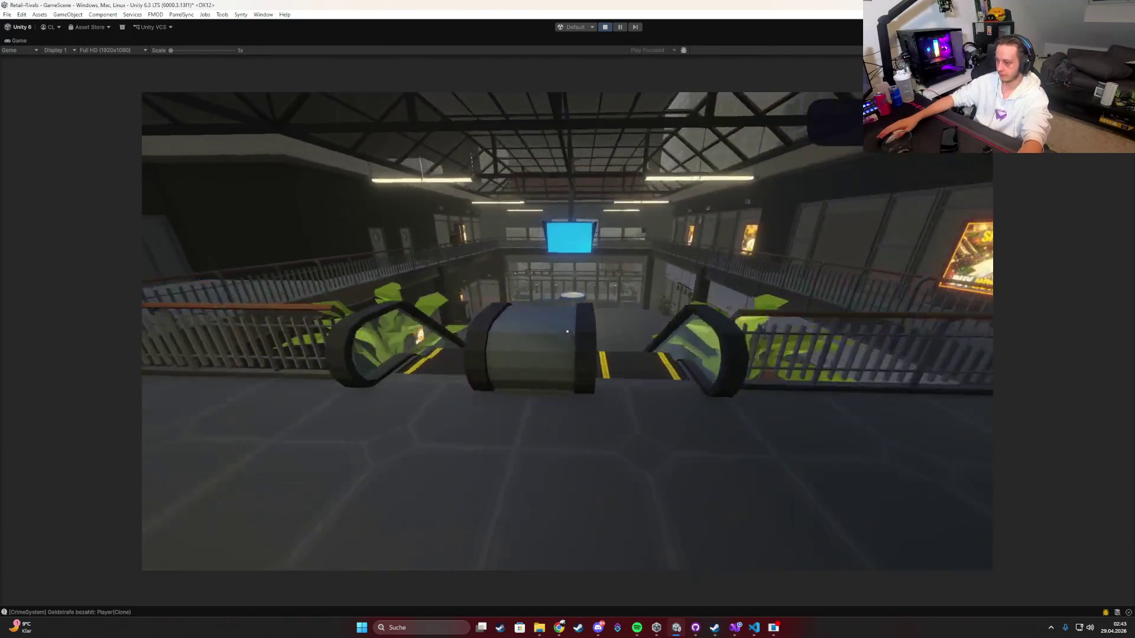
{"action": "key", "text": "w"}
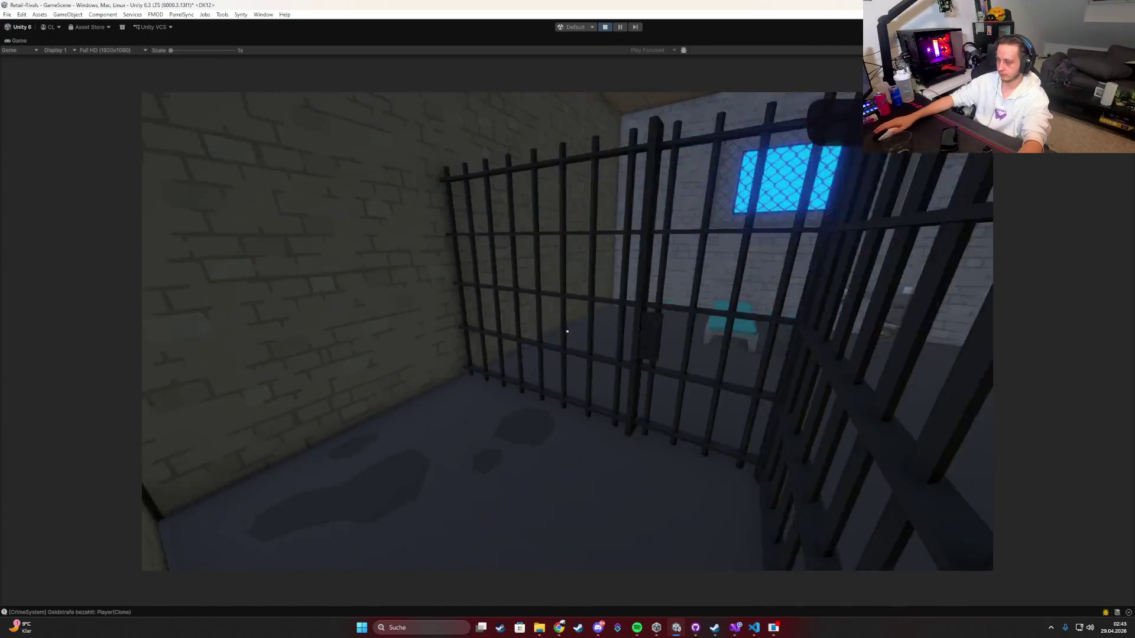
{"action": "key", "text": "w"}
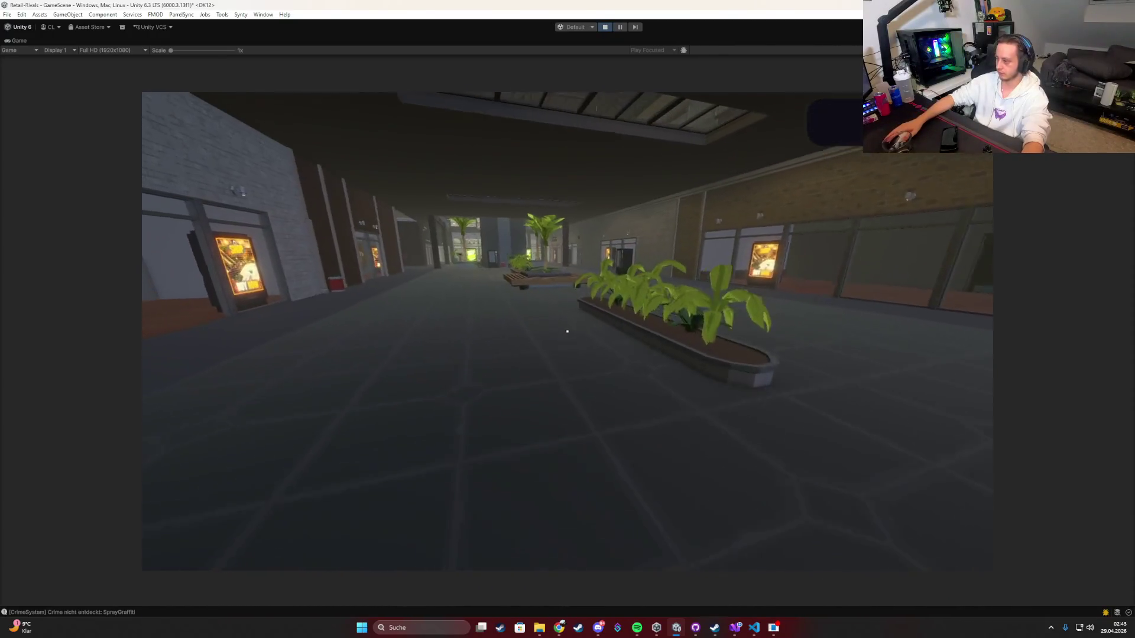
{"action": "key", "text": "w"}
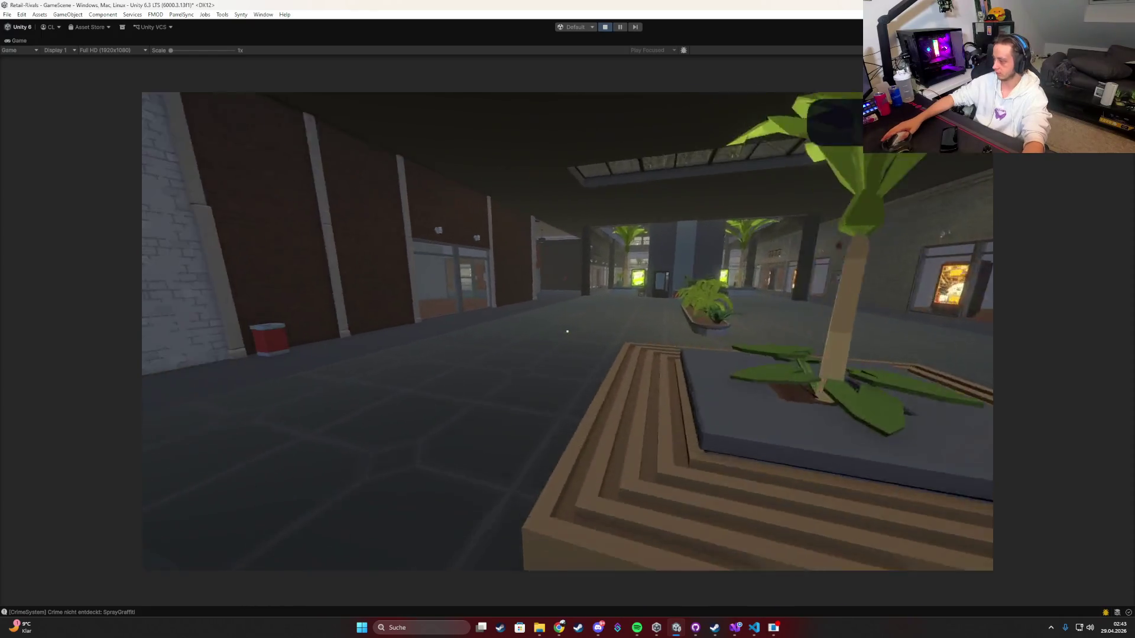
{"action": "key", "text": "w"}
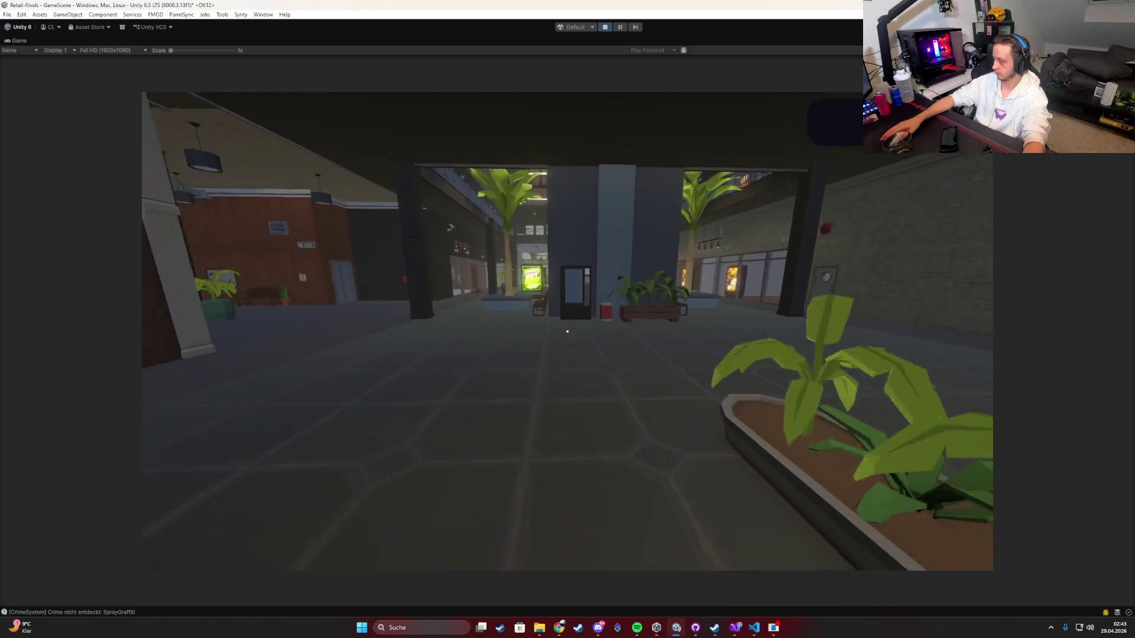
{"action": "key", "text": "w"}
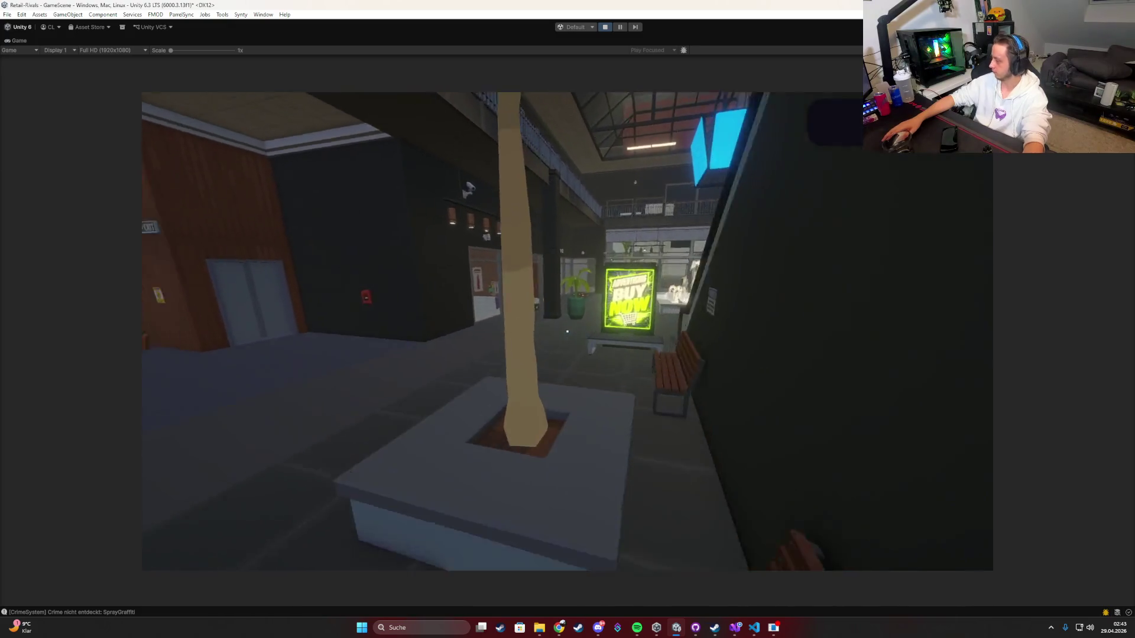
{"action": "key", "text": "w"}
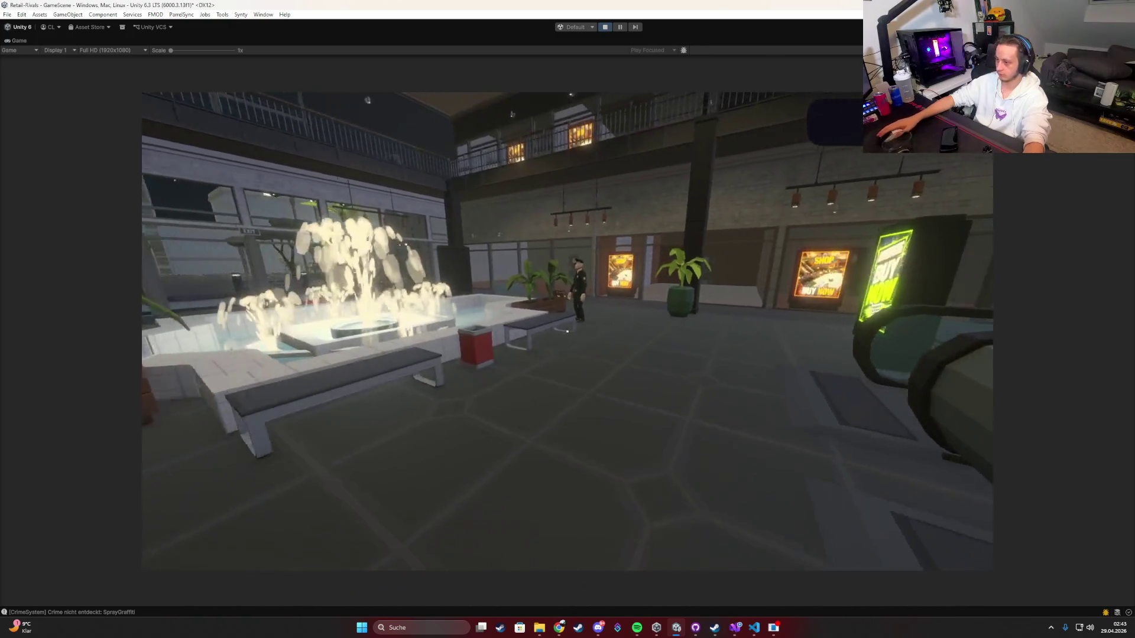
{"action": "key", "text": "w"}
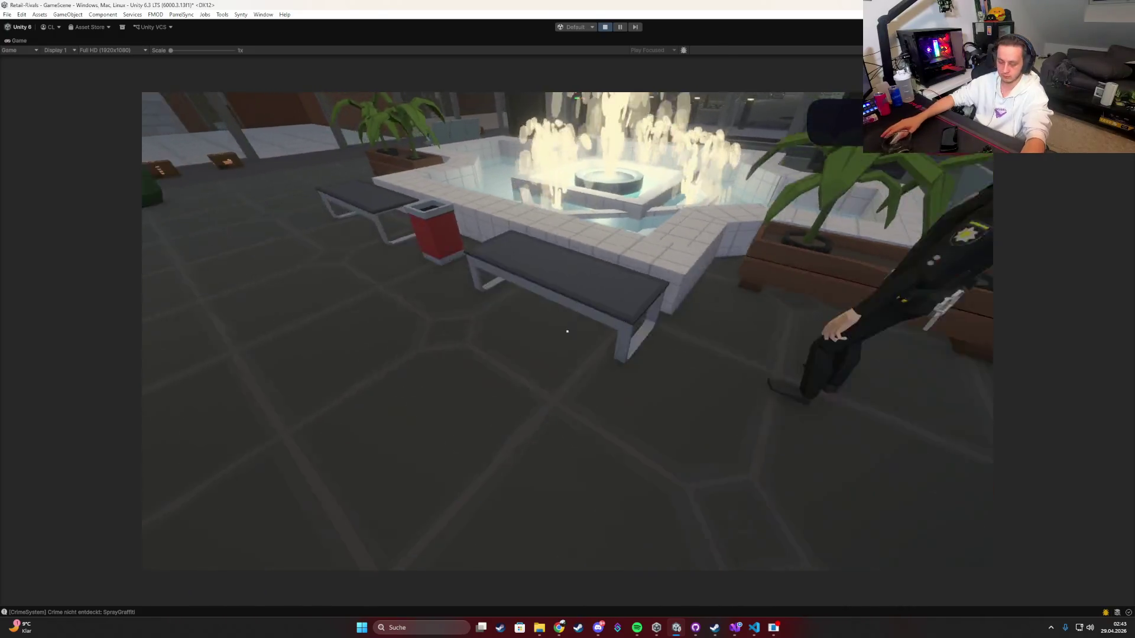
Step: Spray the NICE graffiti near the fountain and ride the escalator upstairs
{"action": "key", "text": "g"}
{"action": "left_click", "coordinate": [612, 278]}
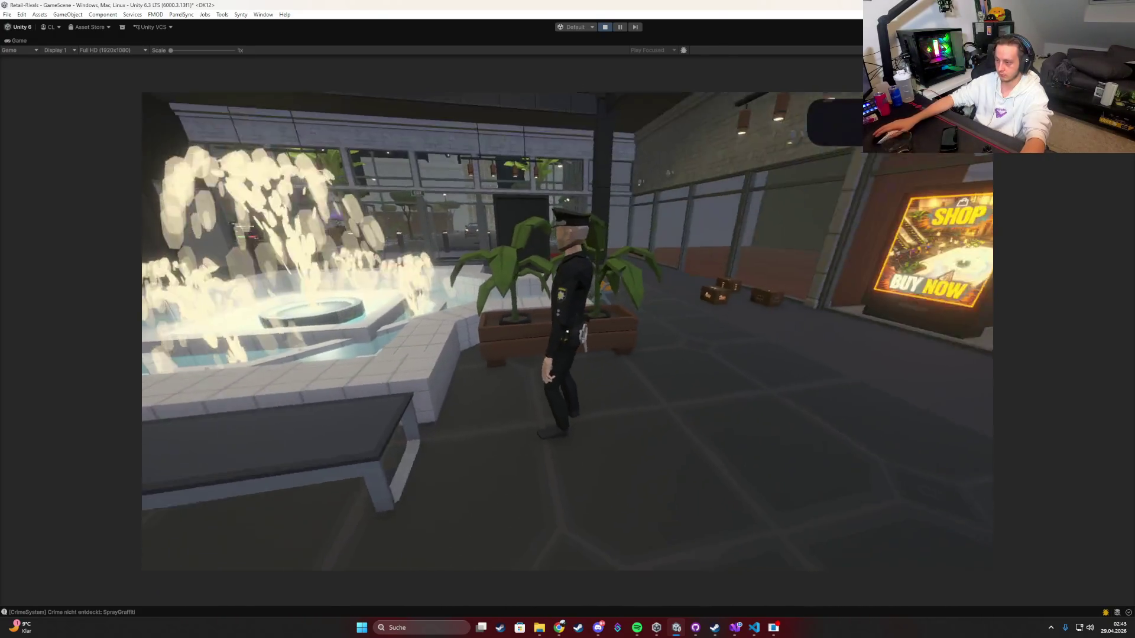
{"action": "key", "text": "w"}
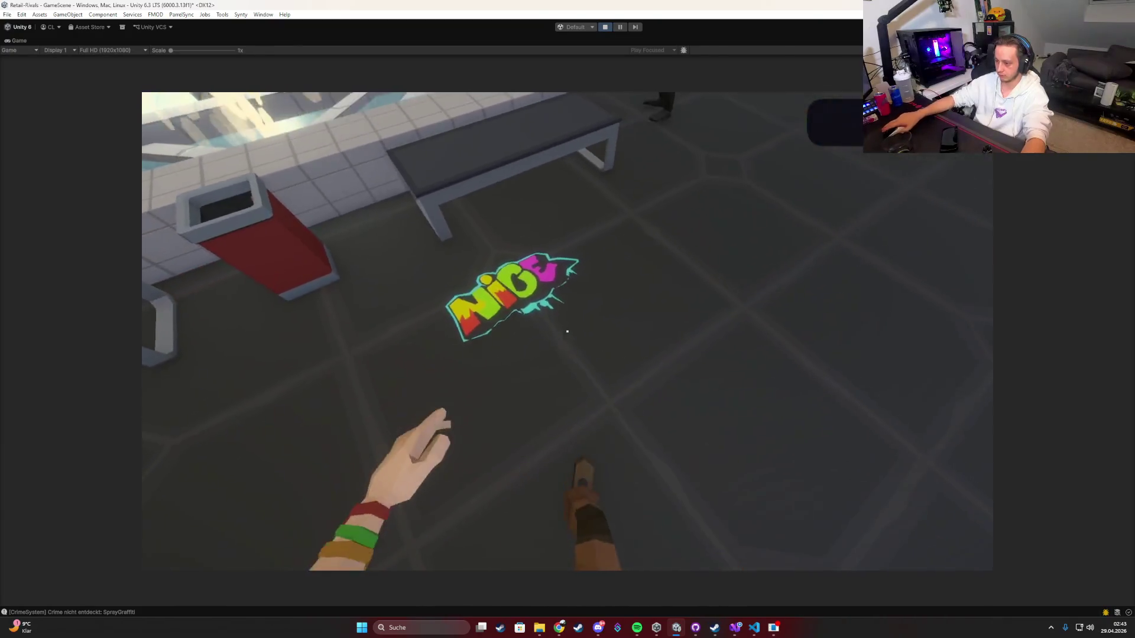
{"action": "key", "text": "w"}
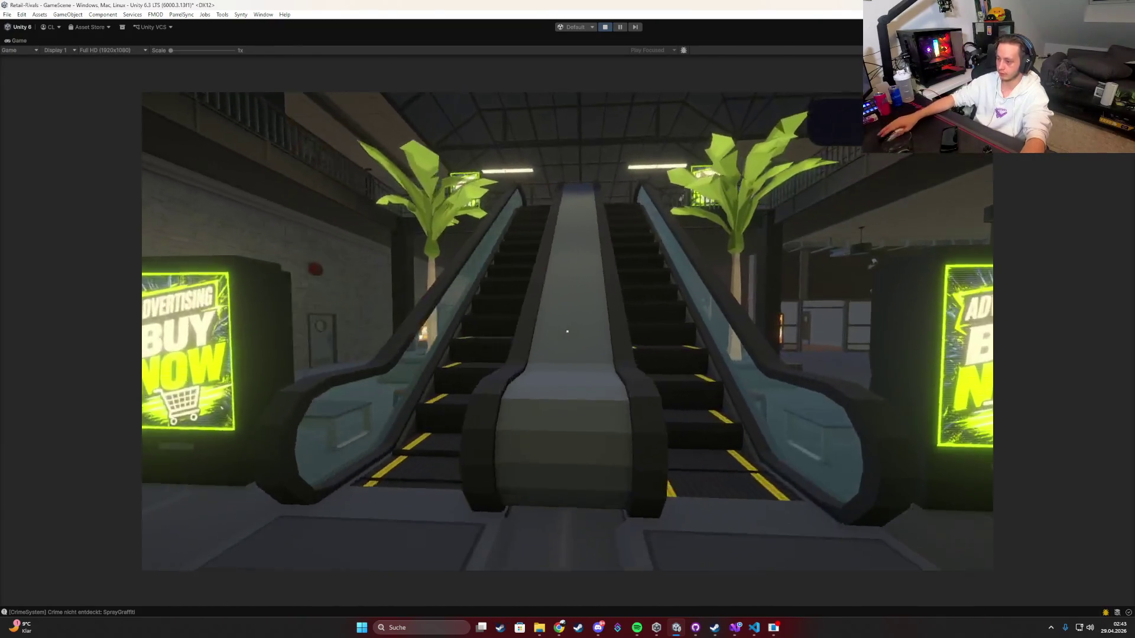
{"action": "key", "text": "w"}
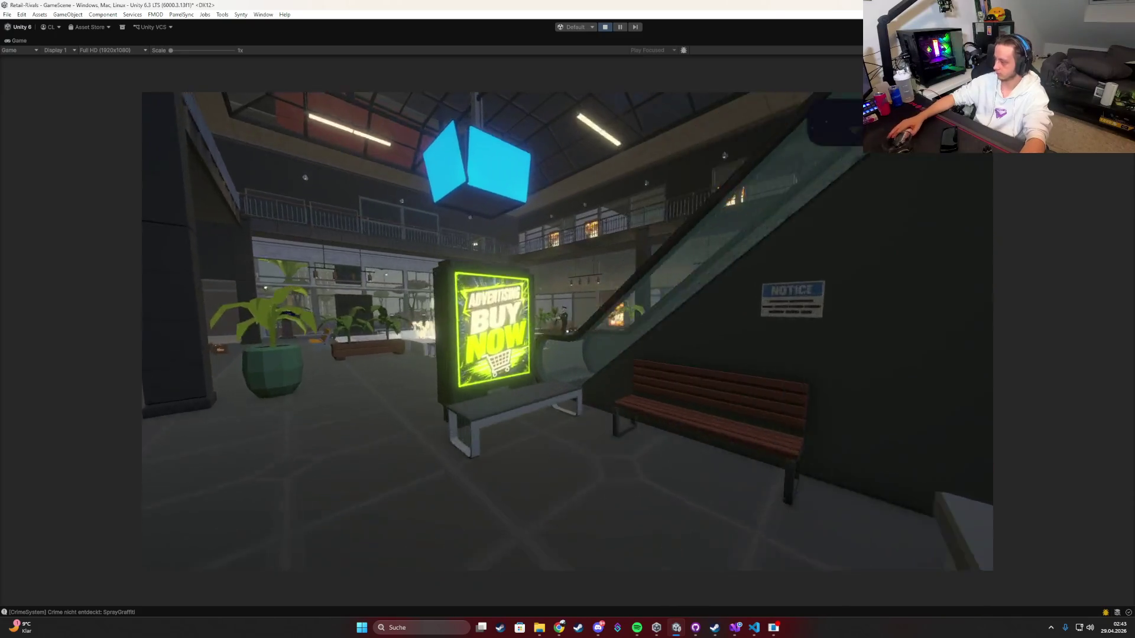
{"action": "key", "text": "w"}
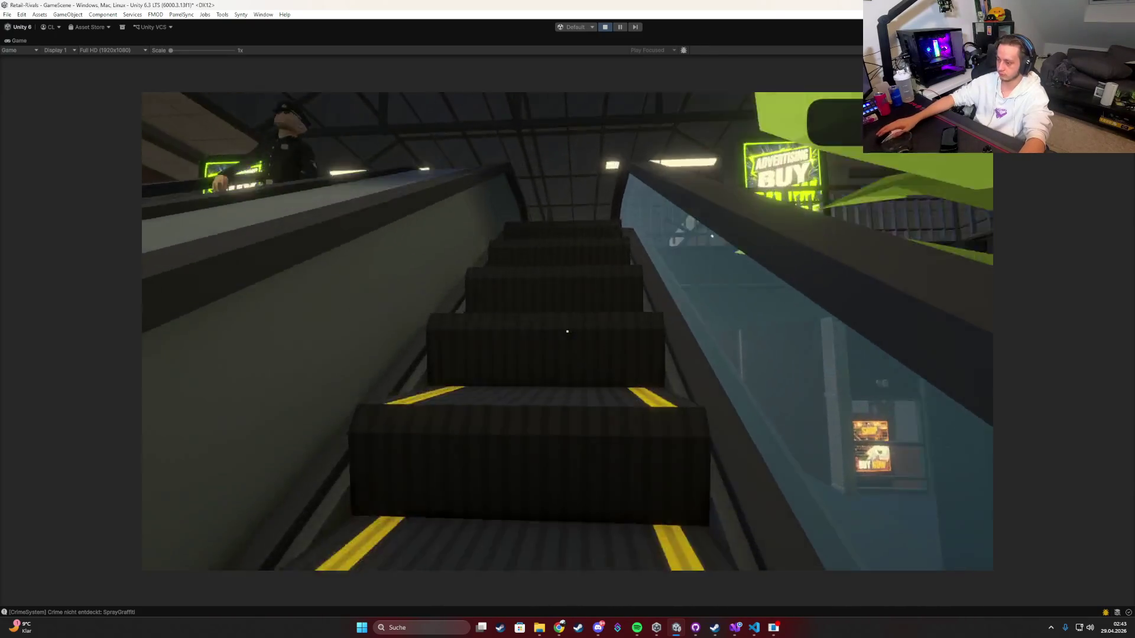
Step: Spray the pink heart graffiti on the upper floor, then bring up the Windows Start menu
{"action": "key", "text": "g"}
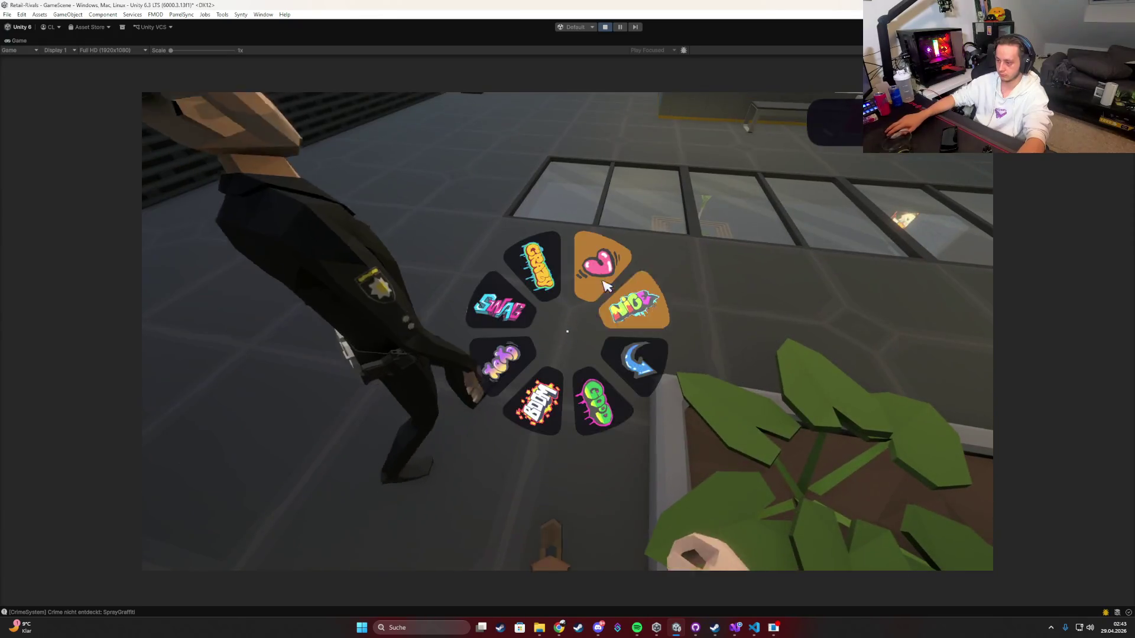
{"action": "left_click", "coordinate": [567, 331]}
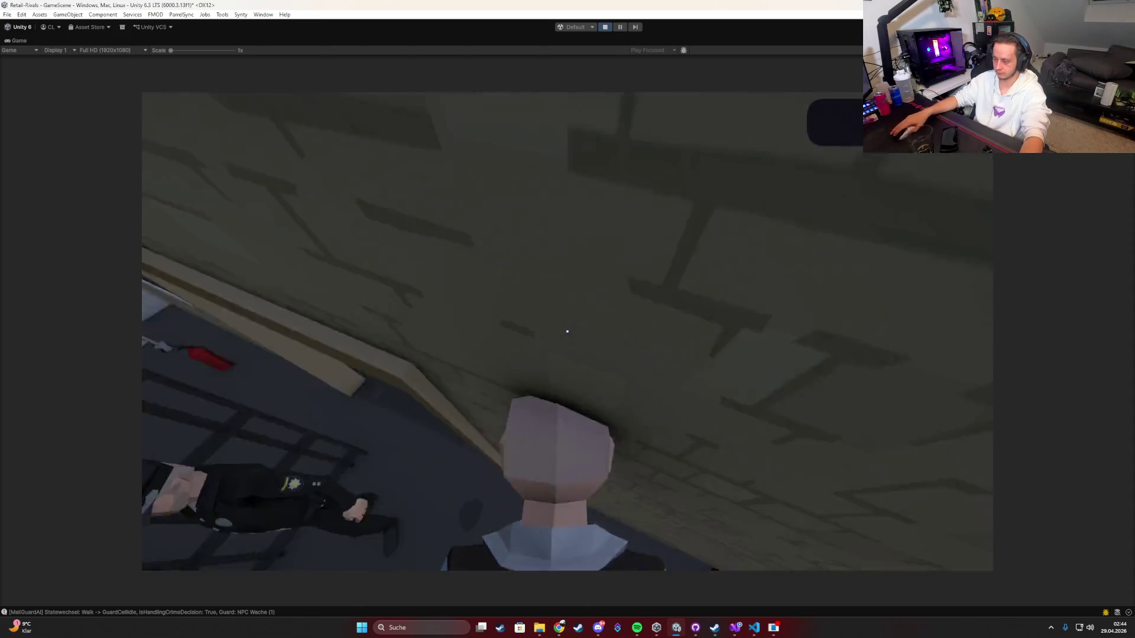
{"action": "key", "text": "super"}
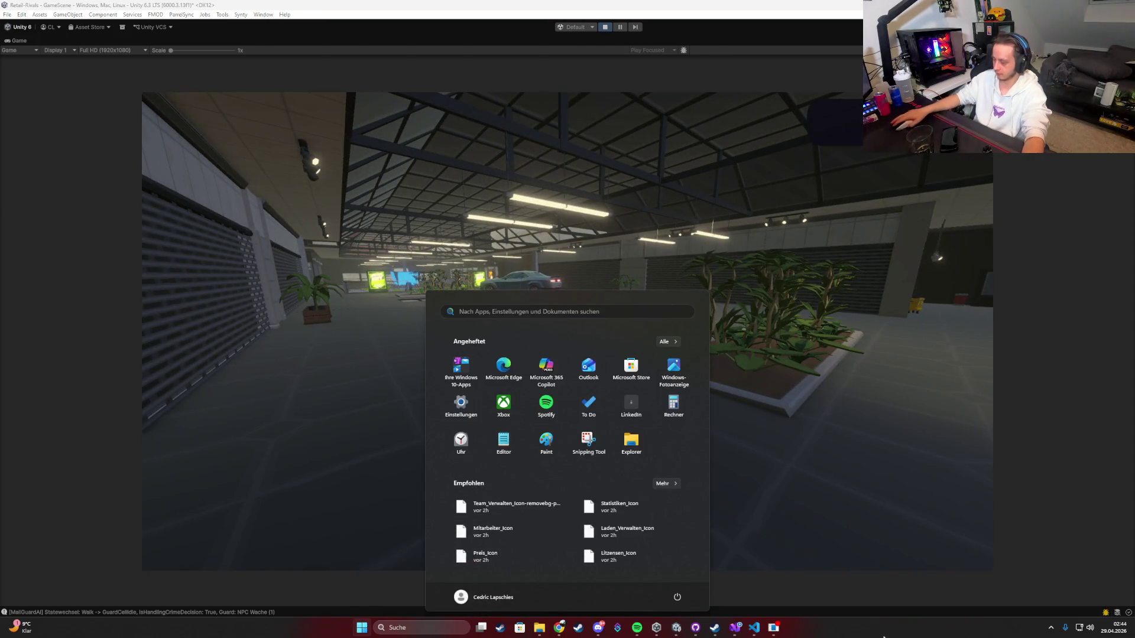
Step: Open and minimize Spotify, then dismiss the Start menu back to the game
{"action": "left_click", "coordinate": [638, 628]}
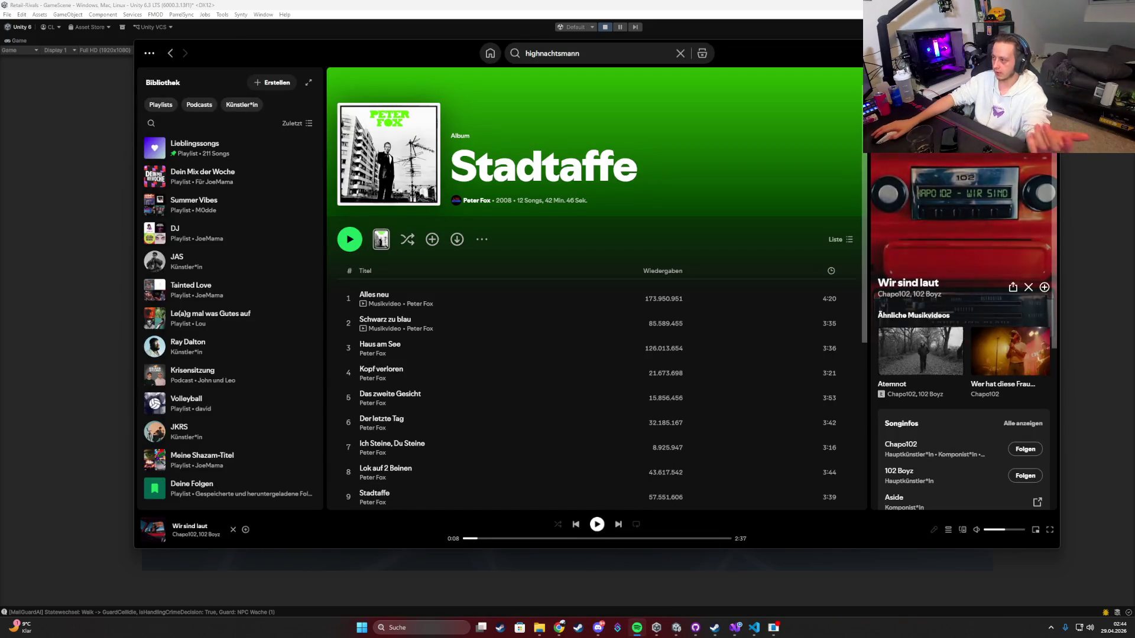
{"action": "left_click", "coordinate": [993, 52]}
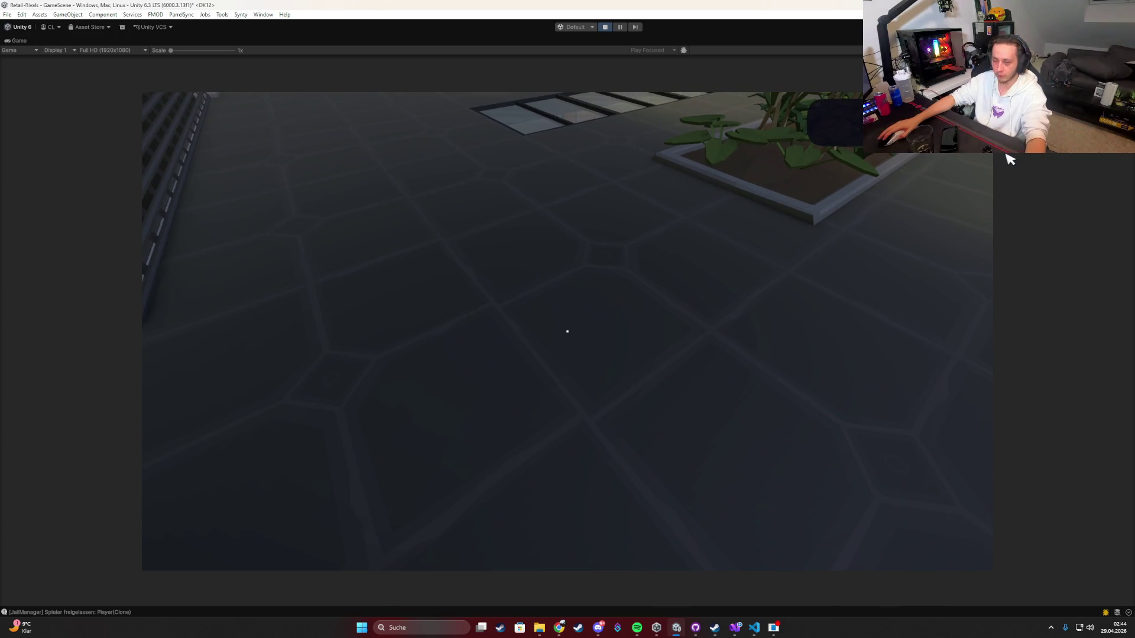
{"action": "key", "text": "super"}
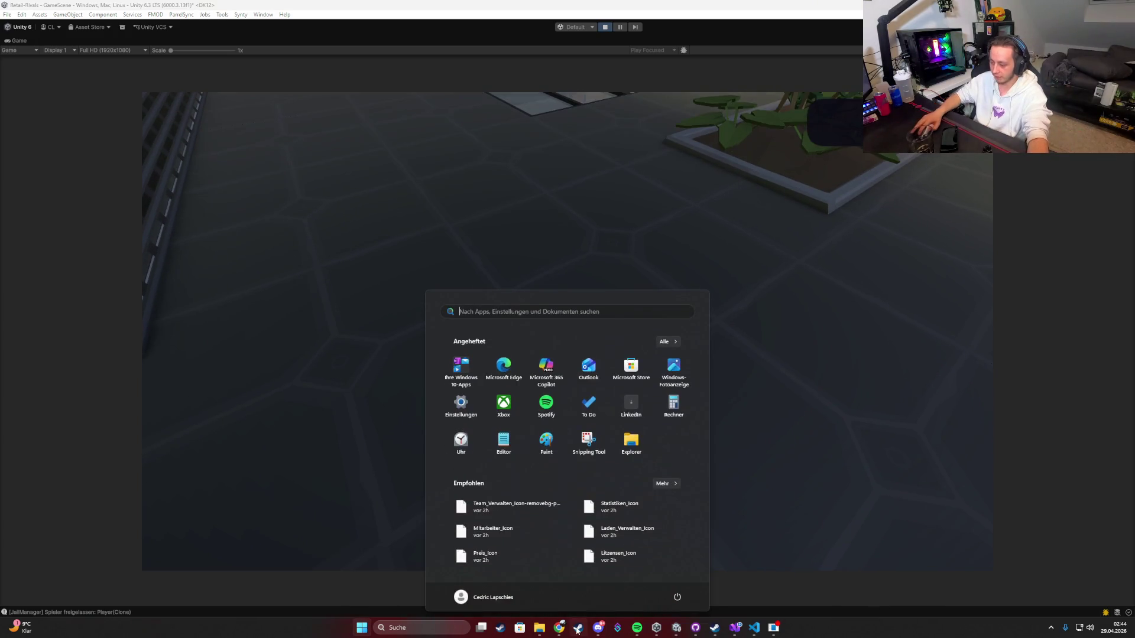
{"action": "mouse_move", "coordinate": [558, 628]}
{"action": "key", "text": "Escape"}
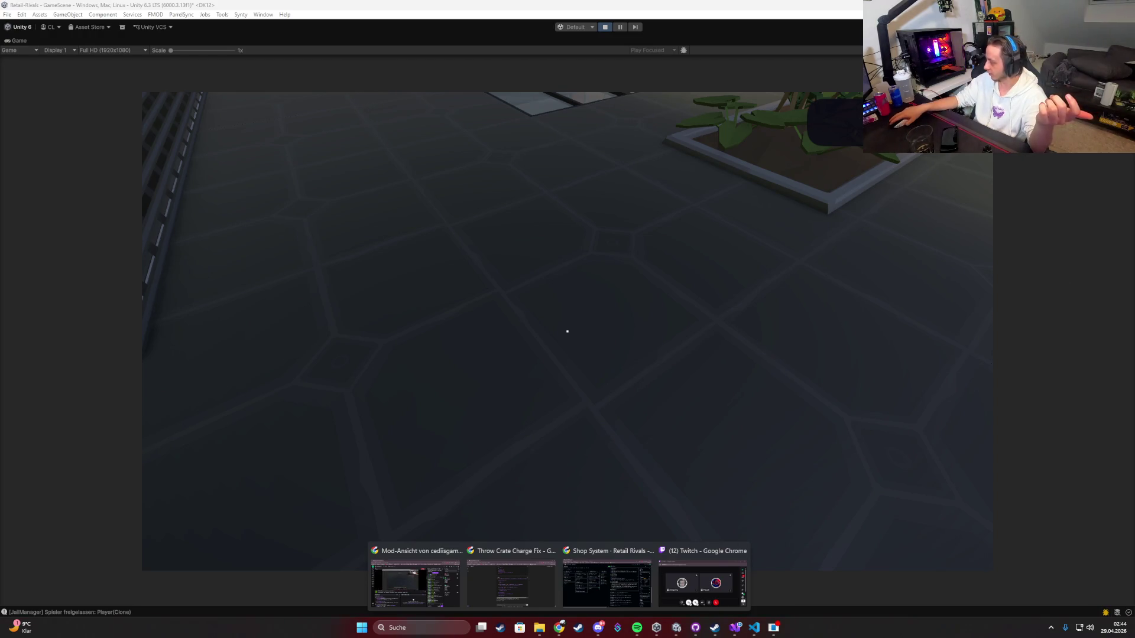
Step: Toggle the desktop with Win+D until the Retail Rivals project board appears
{"action": "key", "text": "super+d"}
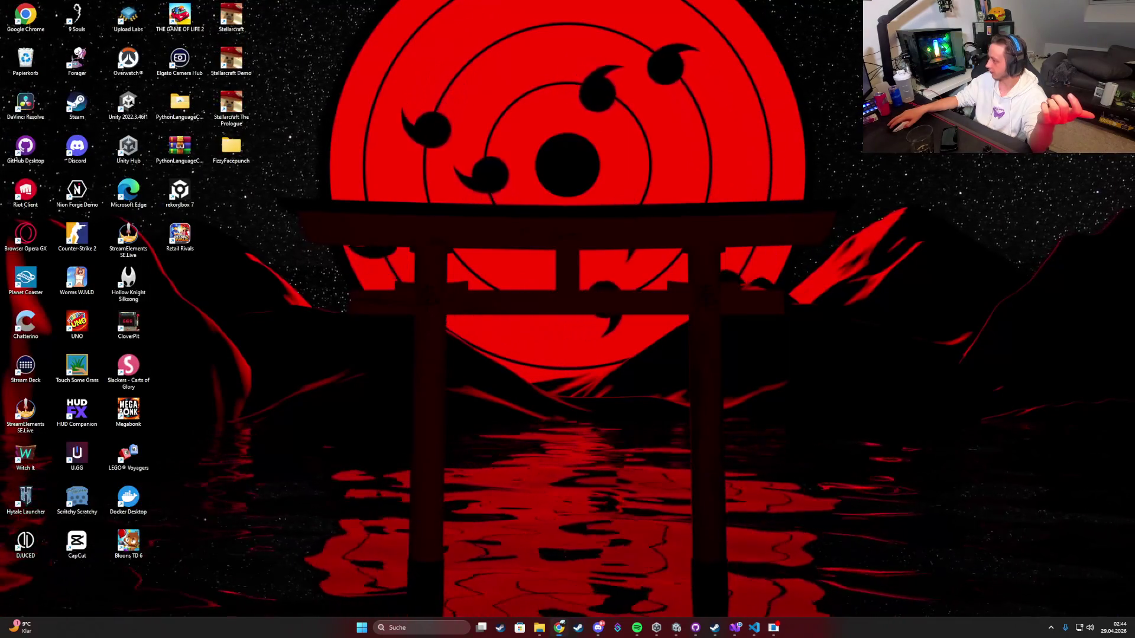
{"action": "key", "text": "super+d"}
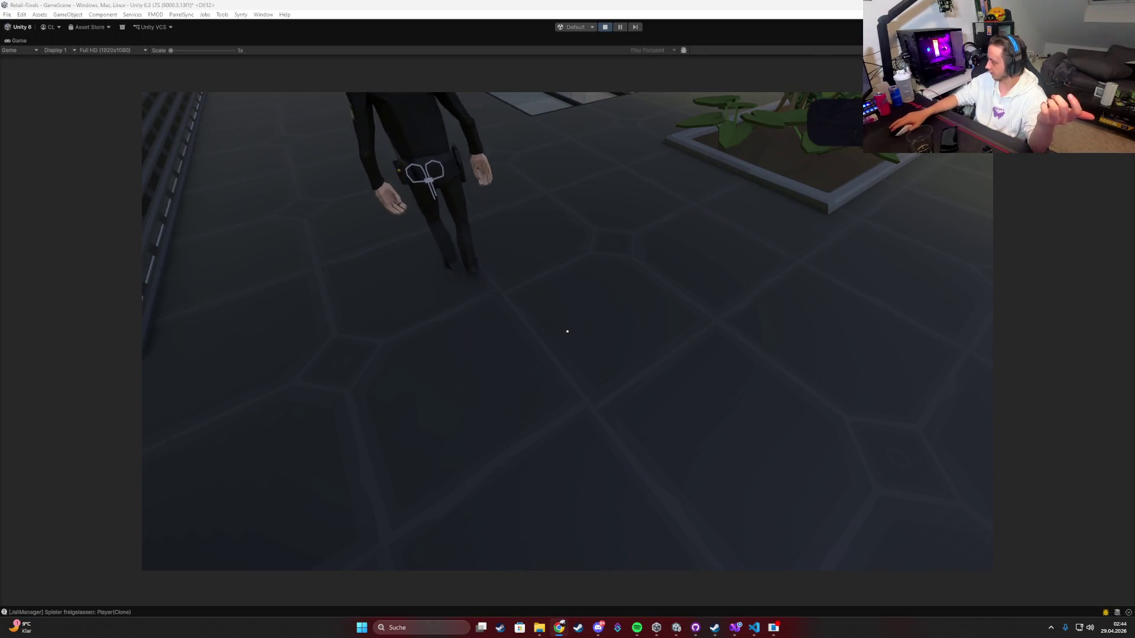
{"action": "key", "text": "super+d"}
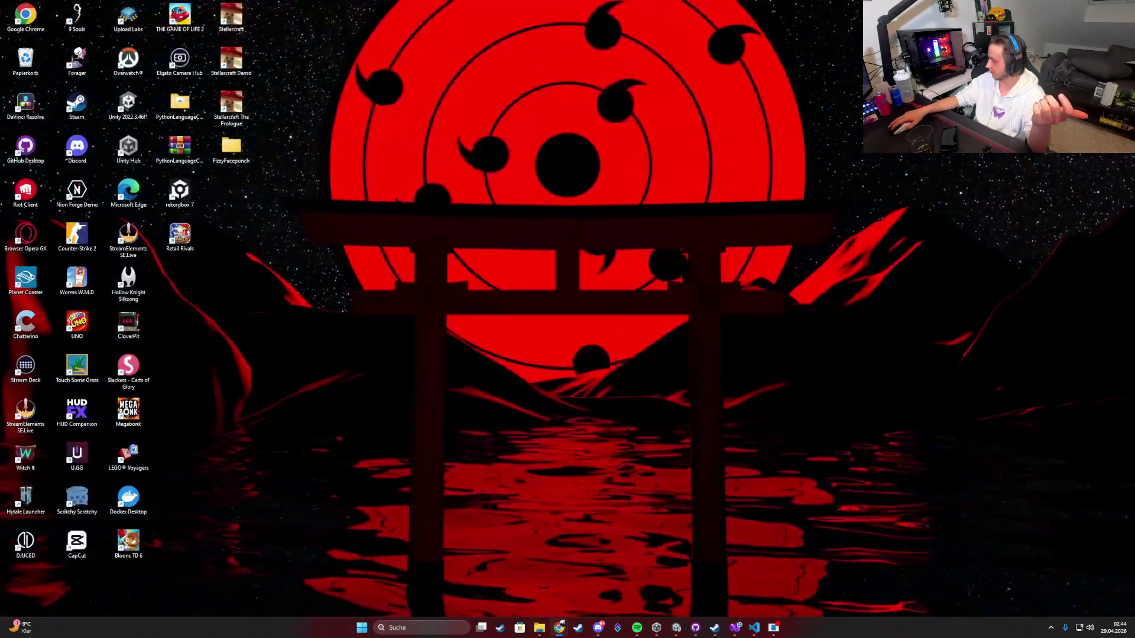
{"action": "key", "text": "super+d"}
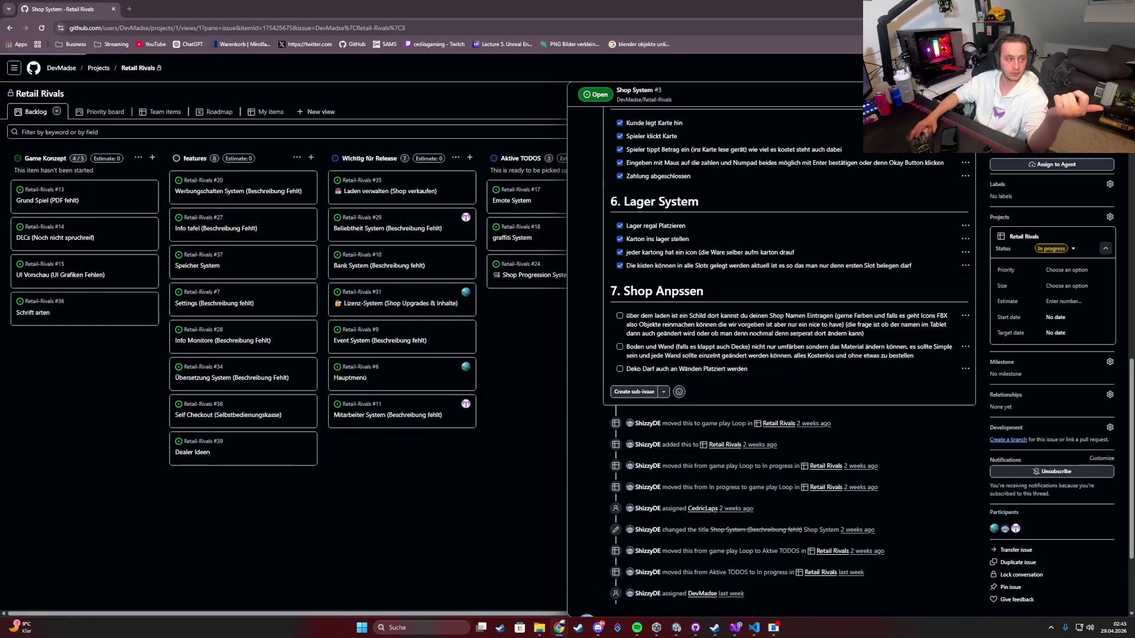
Step: Maximize the code browser window and switch between the project board and Twitch moderator view
{"action": "left_click", "coordinate": [522, 583]}
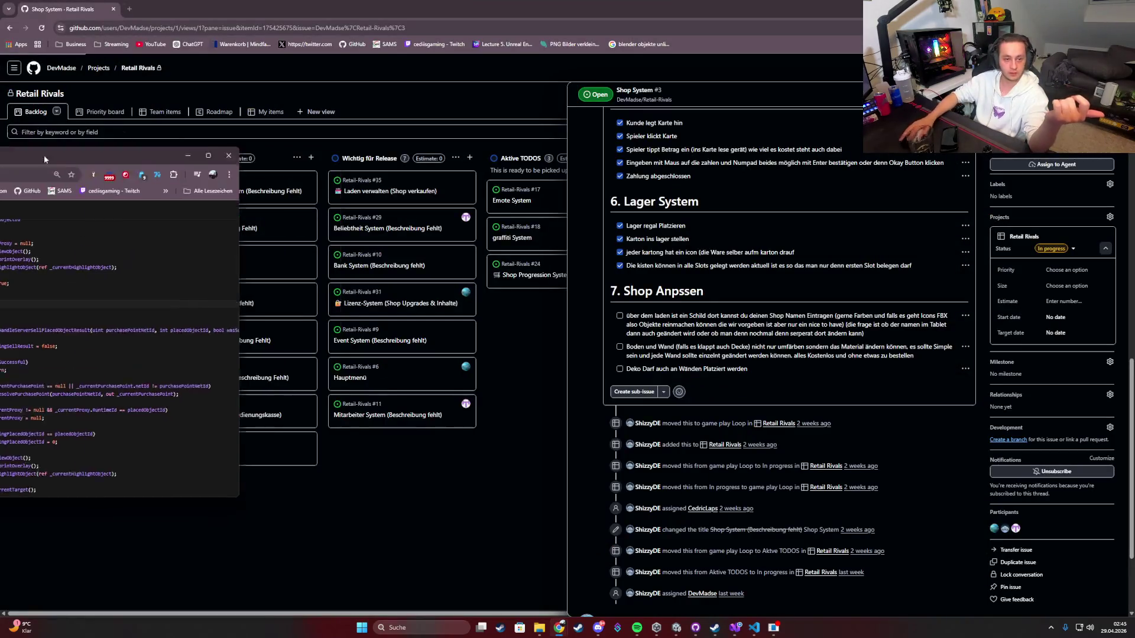
{"action": "left_click_drag", "start_coordinate": [44, 159], "coordinate": [553, 3]}
{"action": "key", "text": "alt+Tab"}
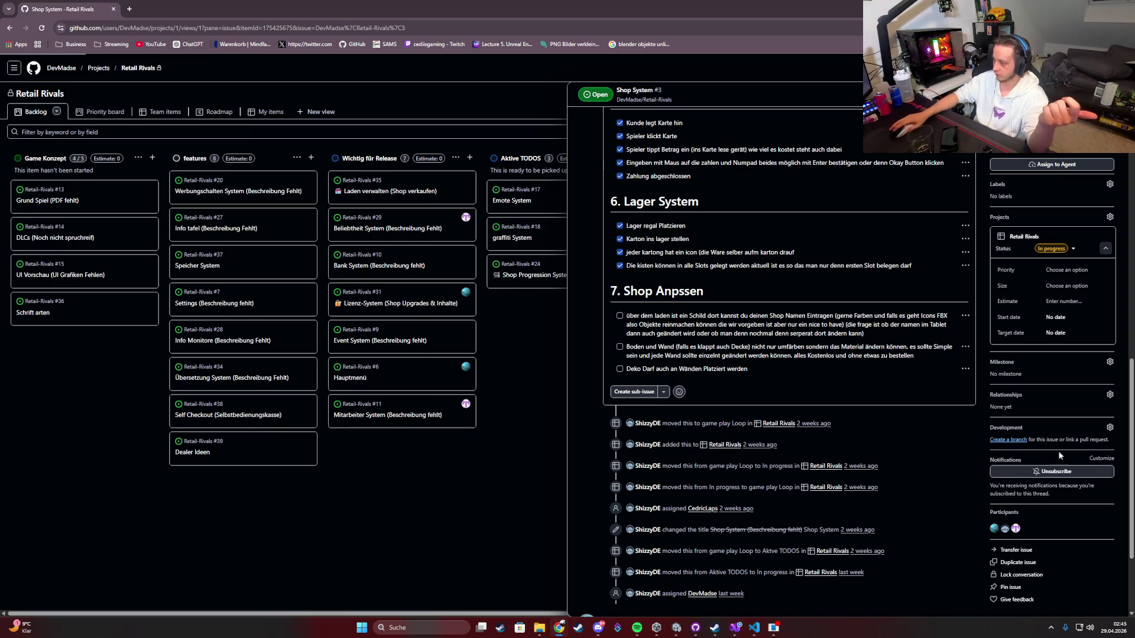
{"action": "left_click", "coordinate": [559, 627]}
{"action": "key", "text": "alt+Tab"}
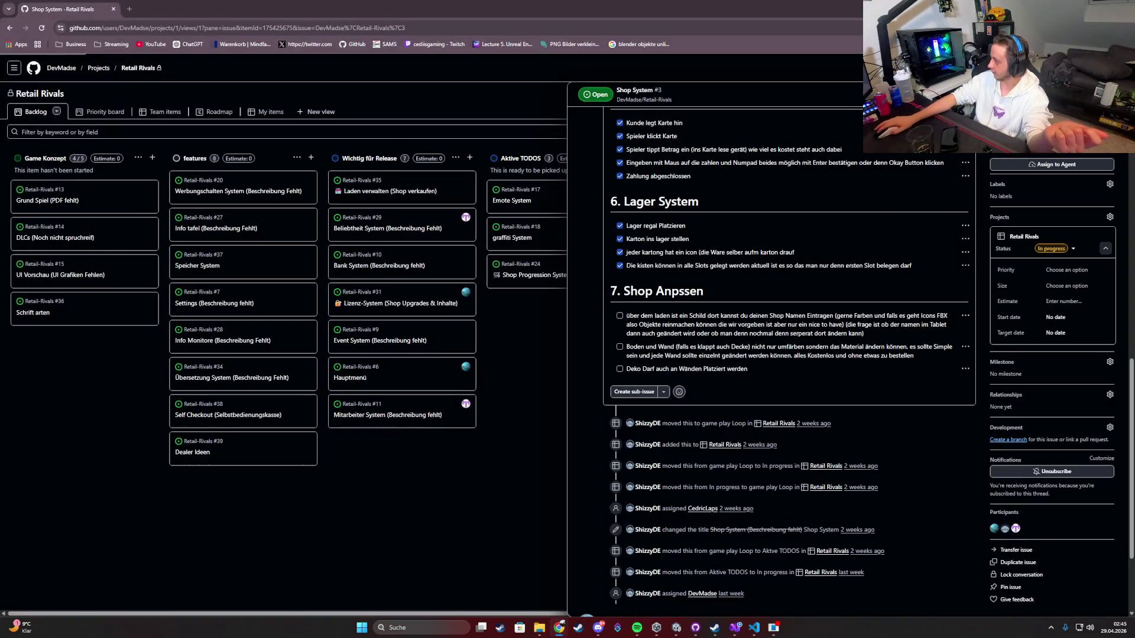
Step: Mute and minimize the Twitch guest-star call, then close the Shop System issue panel
{"action": "key", "text": "alt+Tab"}
{"action": "left_click", "coordinate": [629, 467]}
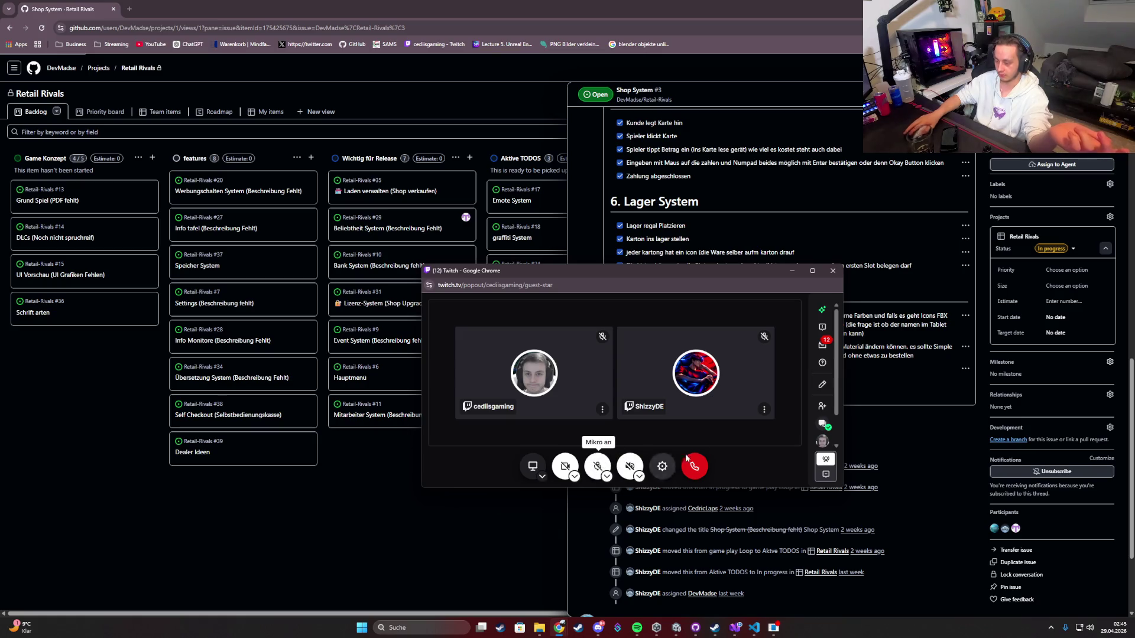
{"action": "left_click", "coordinate": [791, 271]}
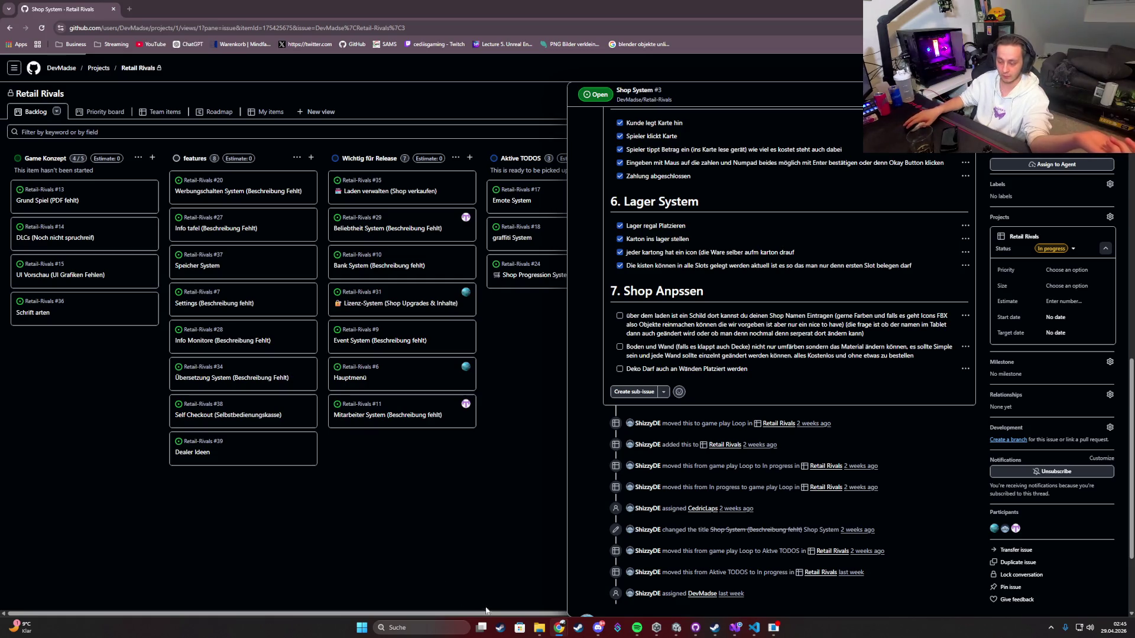
{"action": "left_click", "coordinate": [555, 627]}
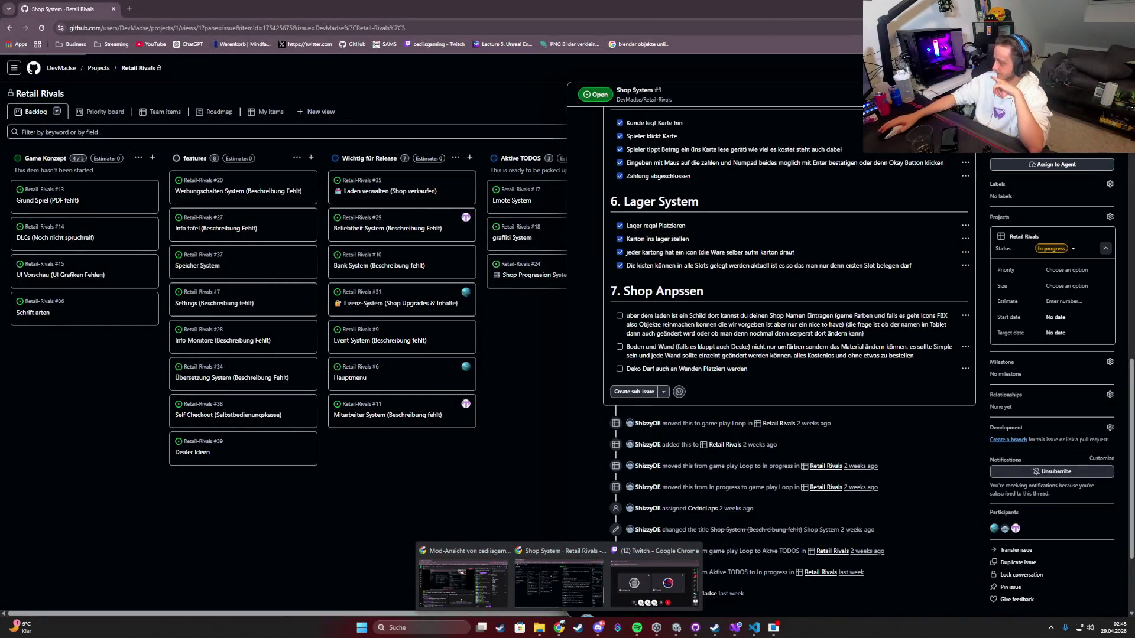
{"action": "left_click", "coordinate": [549, 467]}
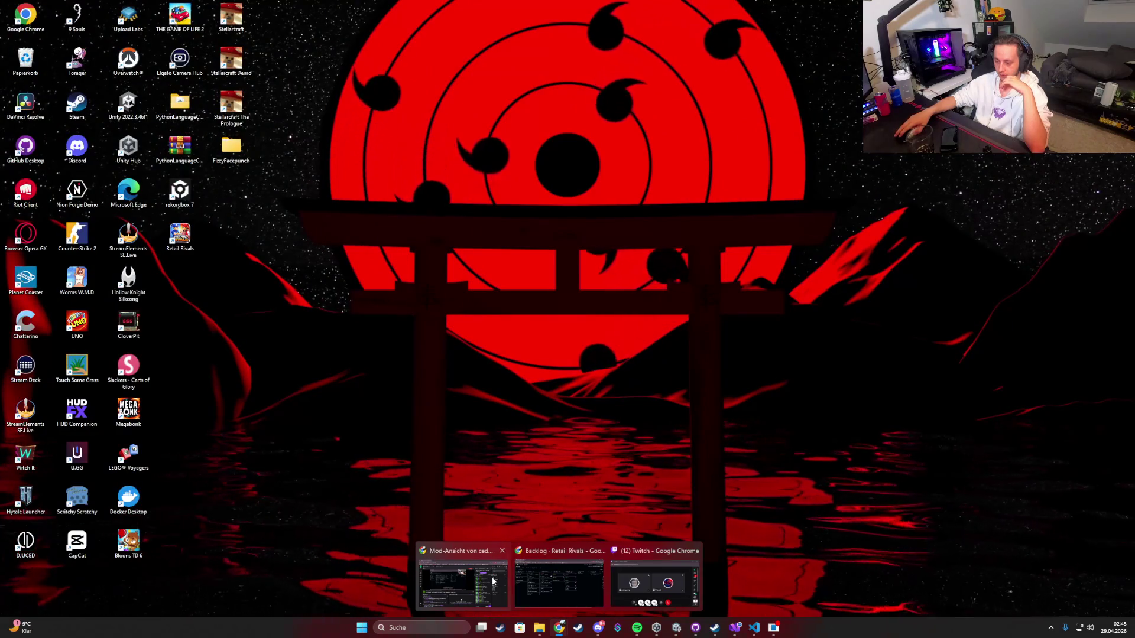
Step: Close the Mod-Ansicht and Backlog windows and open a new Chrome window with the first profile
{"action": "middle_click", "coordinate": [493, 582]}
{"action": "middle_click", "coordinate": [502, 582]}
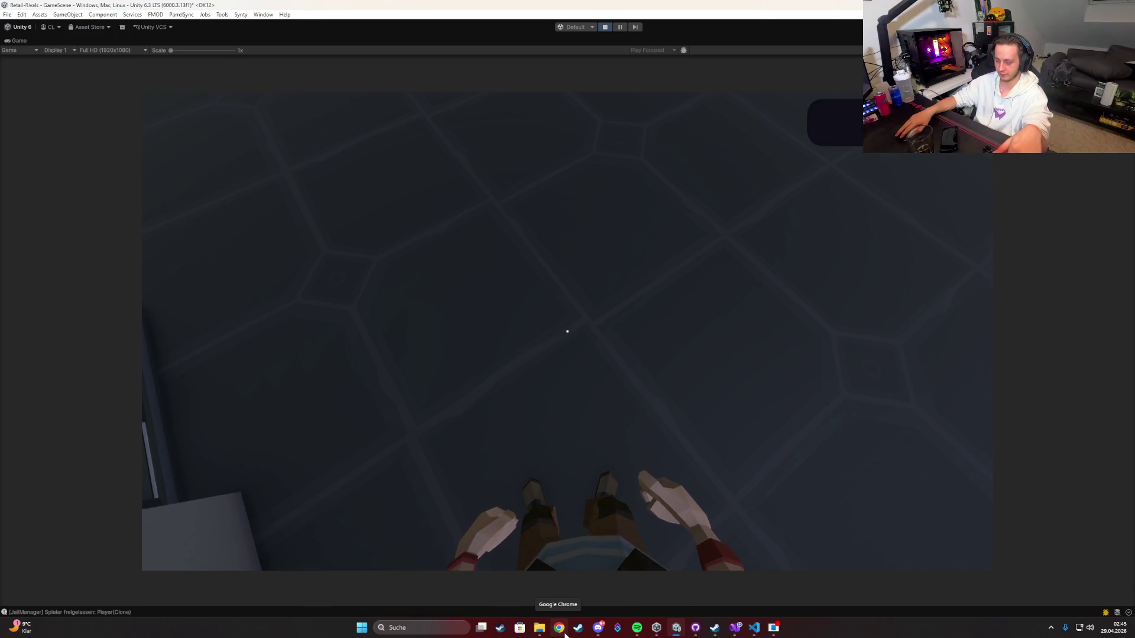
{"action": "key", "text": "super"}
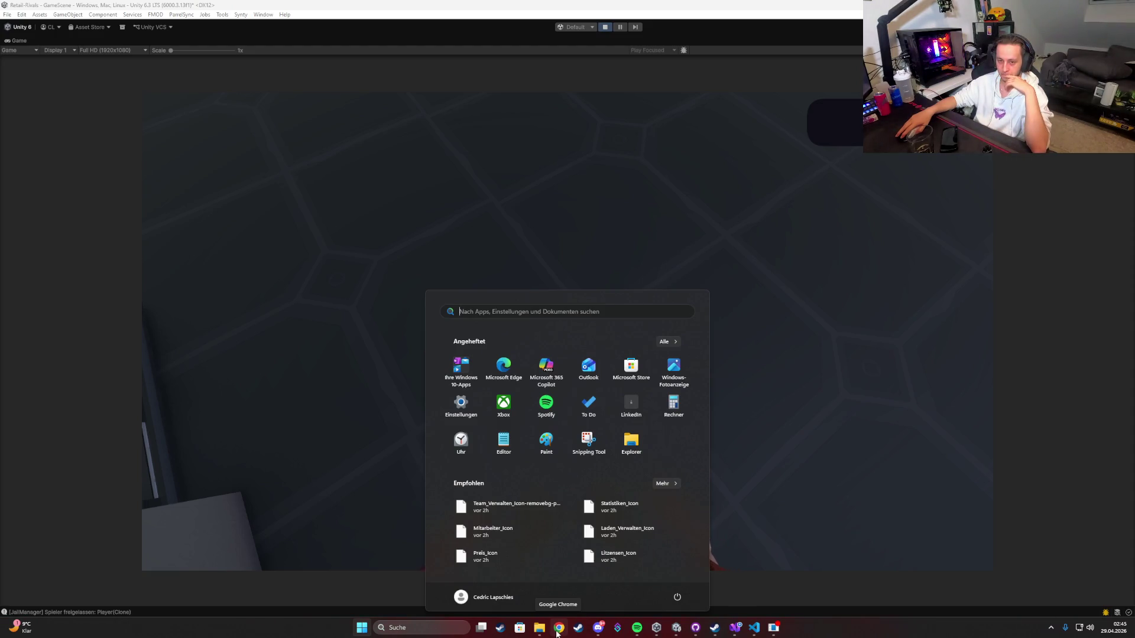
{"action": "left_click", "coordinate": [557, 627]}
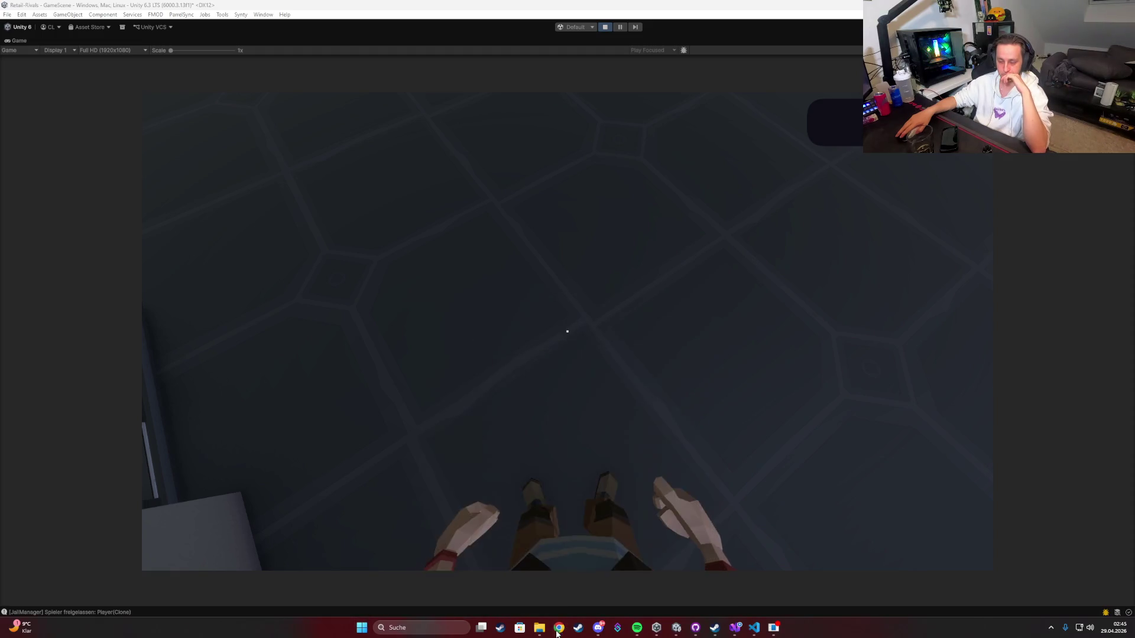
{"action": "left_click", "coordinate": [452, 343]}
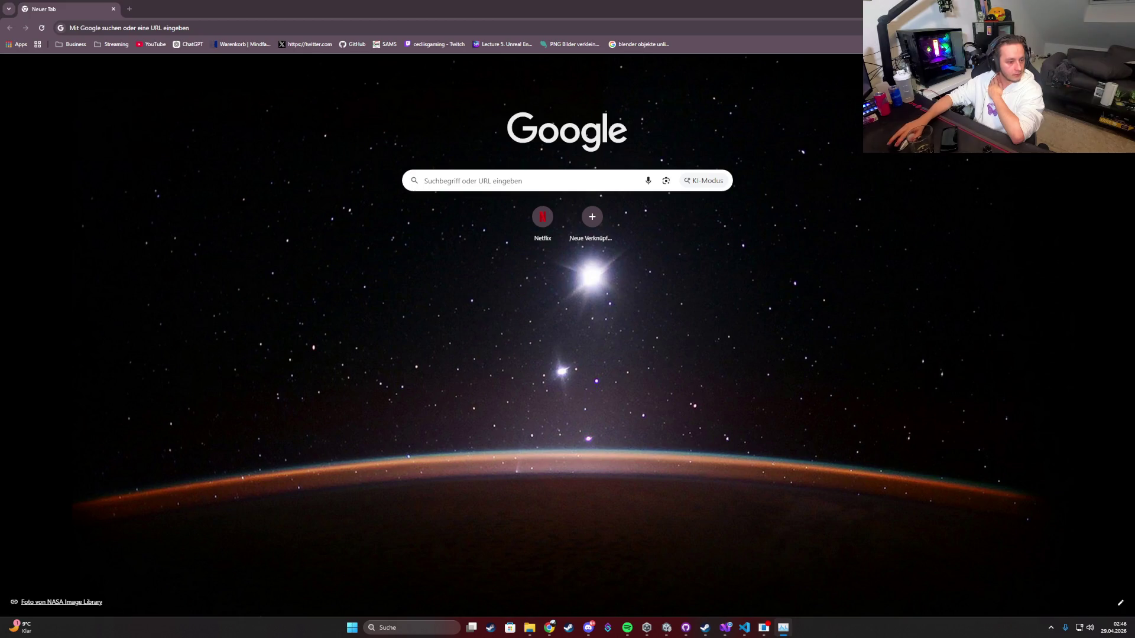
Step: Switch from the Chrome new tab back to the Unity game view with Alt+Tab
{"action": "key", "text": "alt+Tab"}
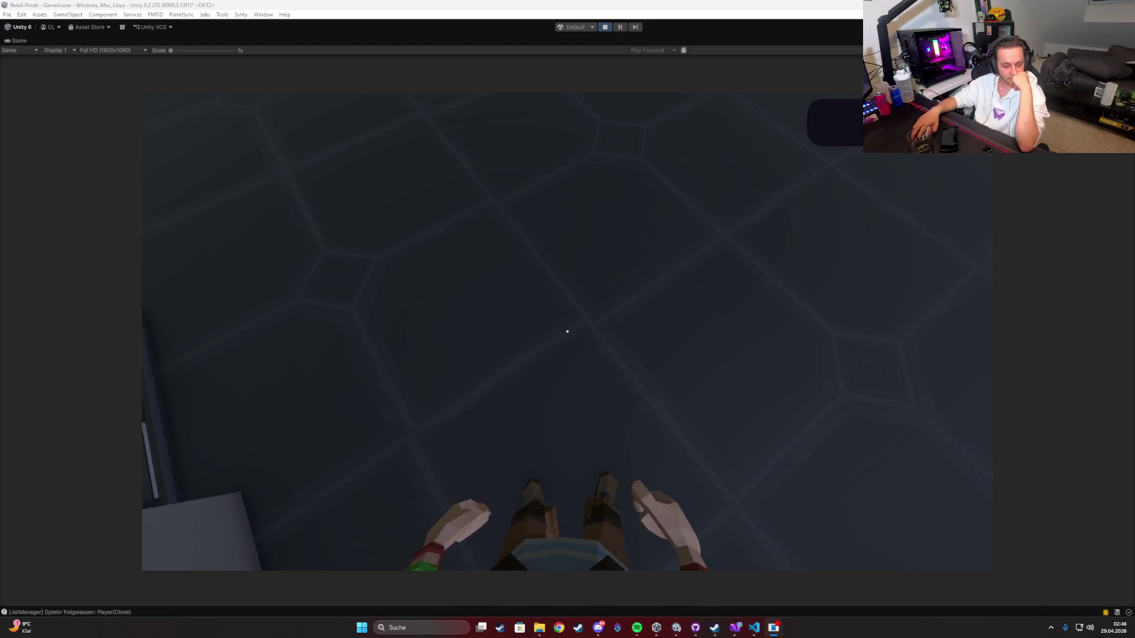
{"action": "key", "text": "alt+Tab"}
{"action": "key", "text": "alt+Tab"}
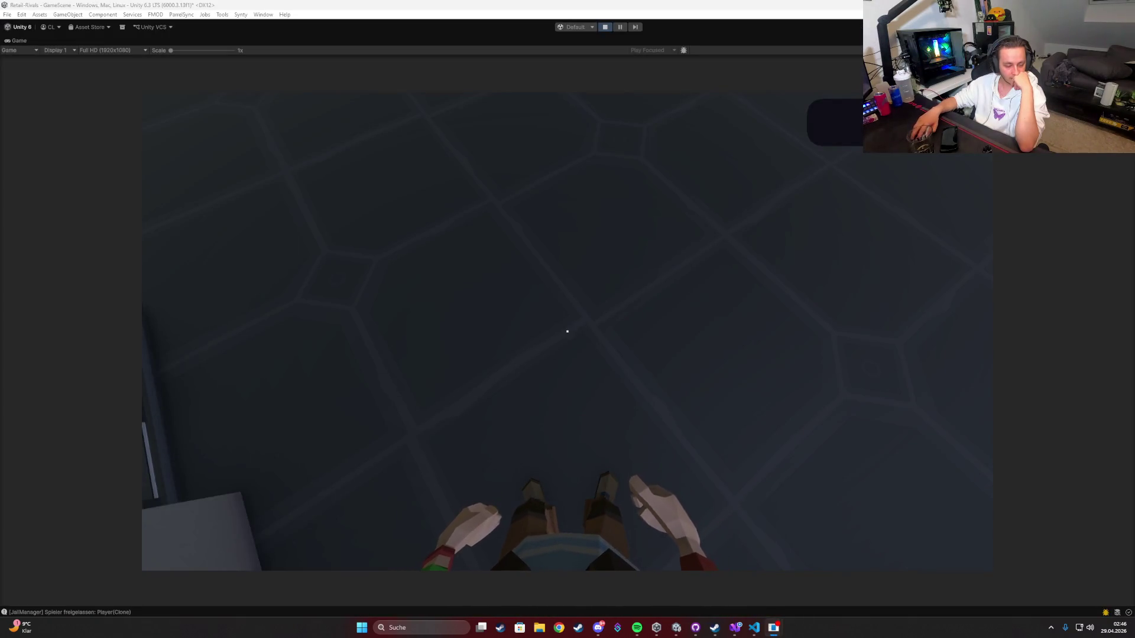
{"action": "key", "text": "alt+Tab"}
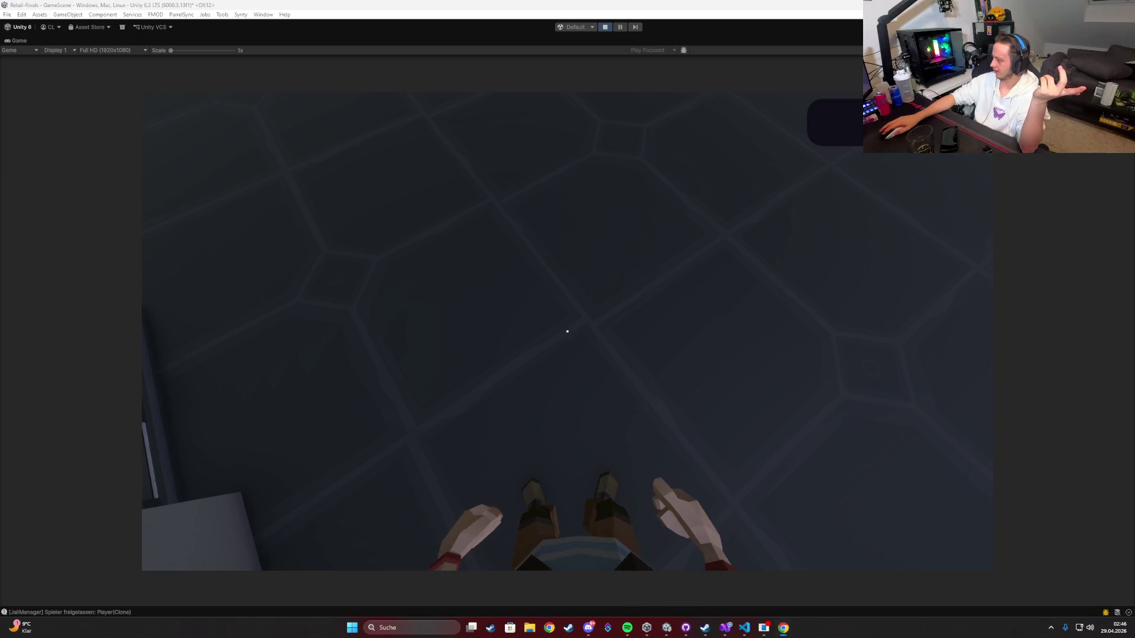
{"action": "key", "text": "alt+Tab"}
{"action": "key", "text": "alt+Tab"}
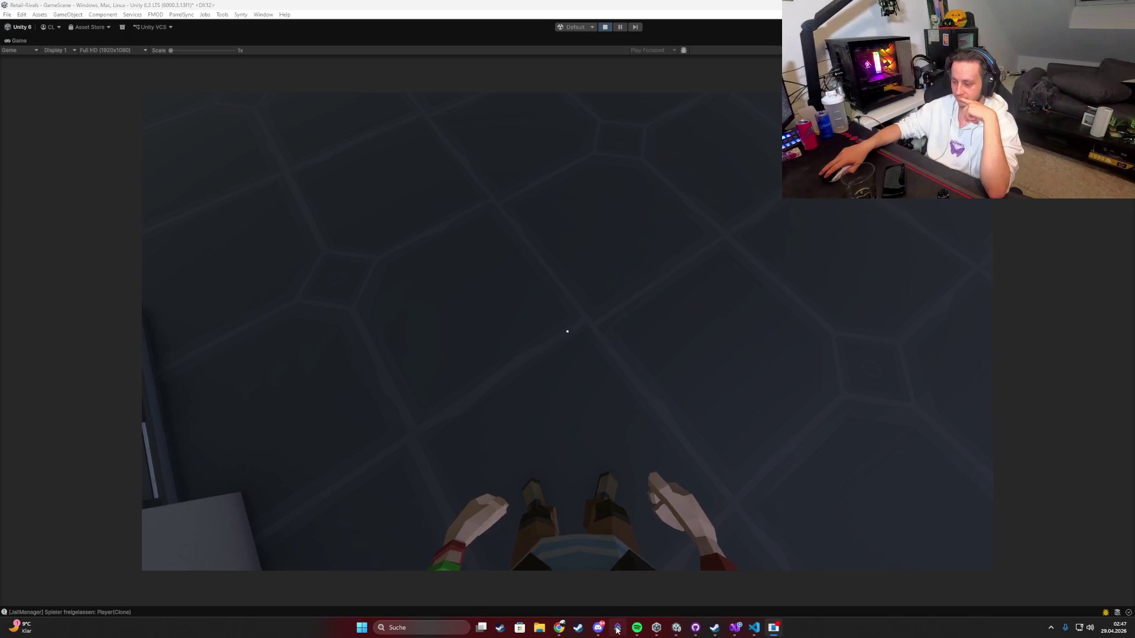
{"action": "left_click", "coordinate": [636, 627]}
Step: Return to the running game and walk through the mall toward the escalator and fountain
{"action": "left_click", "coordinate": [636, 627]}
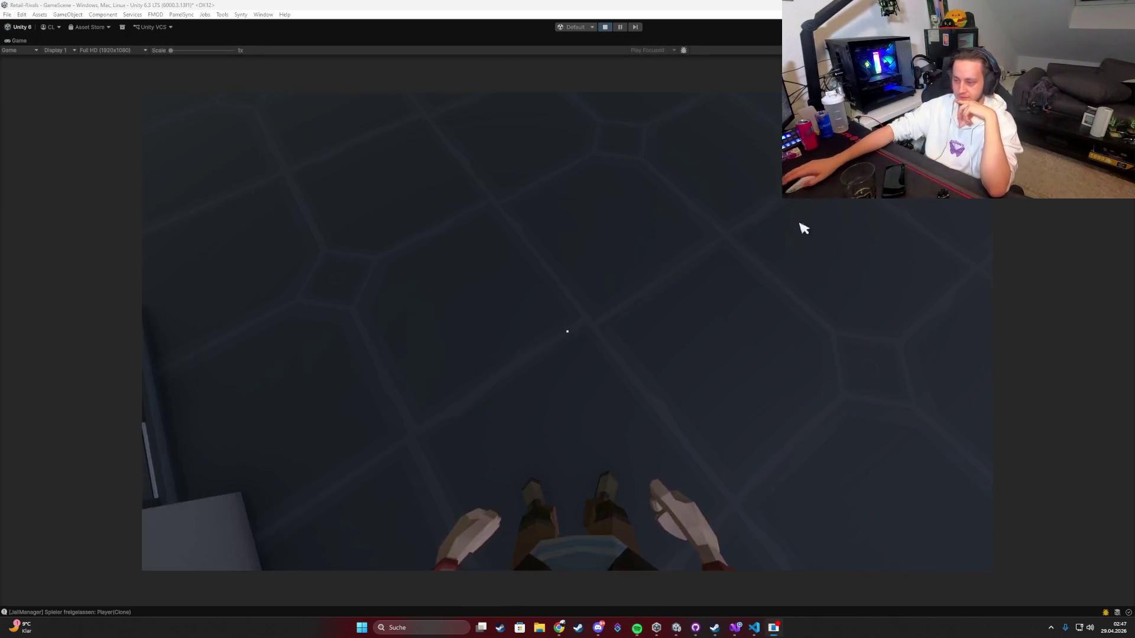
{"action": "key", "text": "w"}
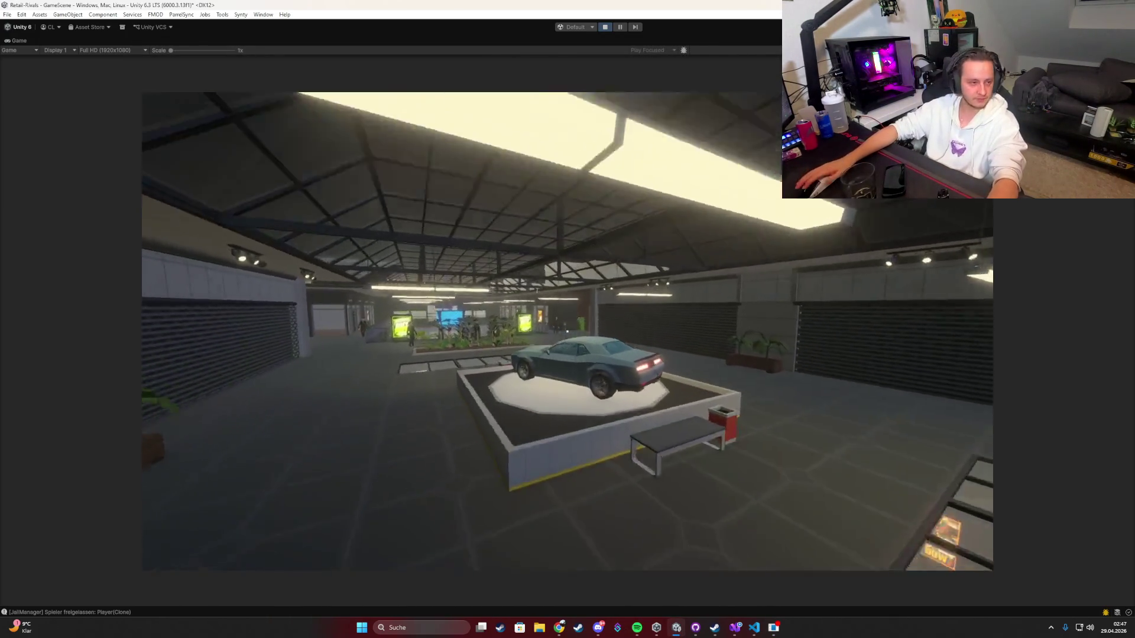
{"action": "key", "text": "w"}
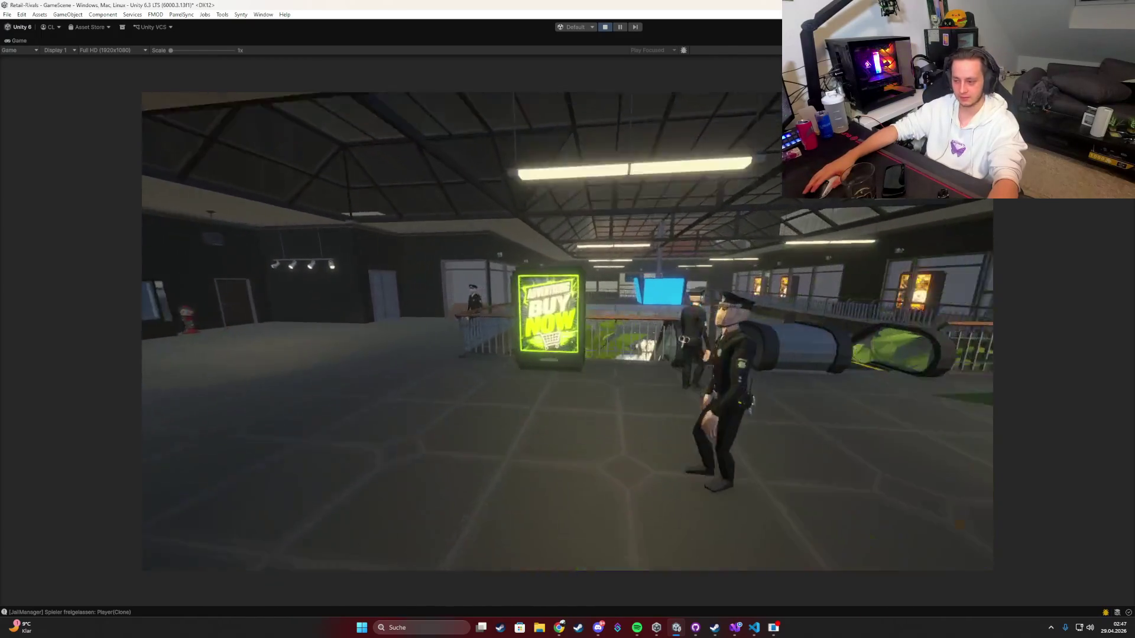
Step: Spray NICE stickers on the floor by the fountain and a cyan tag near the police officer
{"action": "key", "text": "w"}
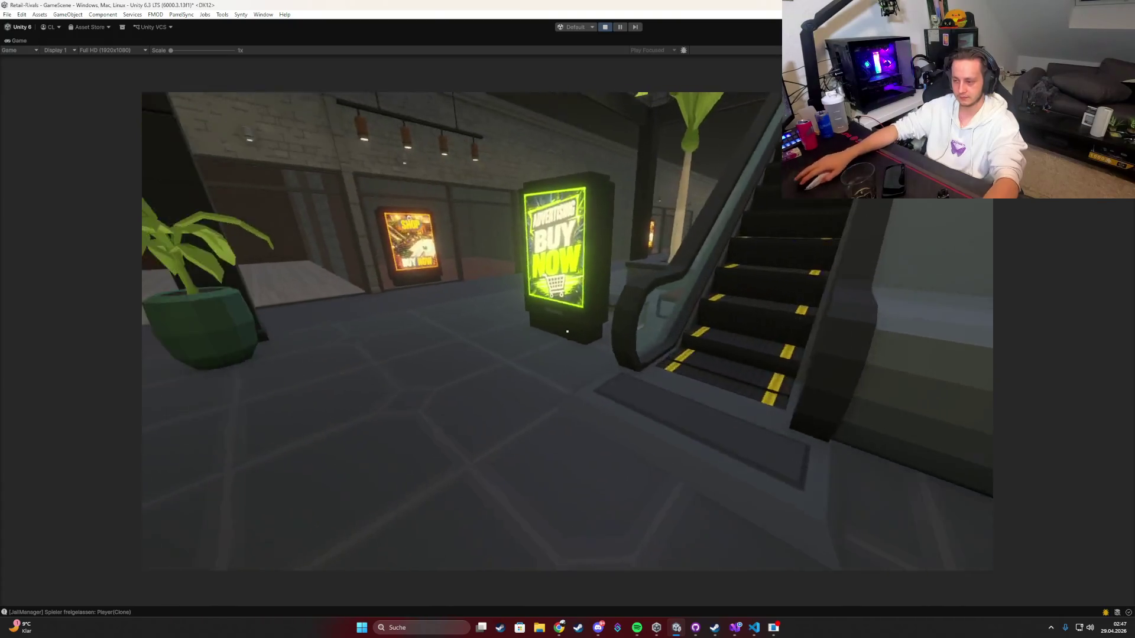
{"action": "key", "text": "t"}
{"action": "left_click", "coordinate": [600, 402]}
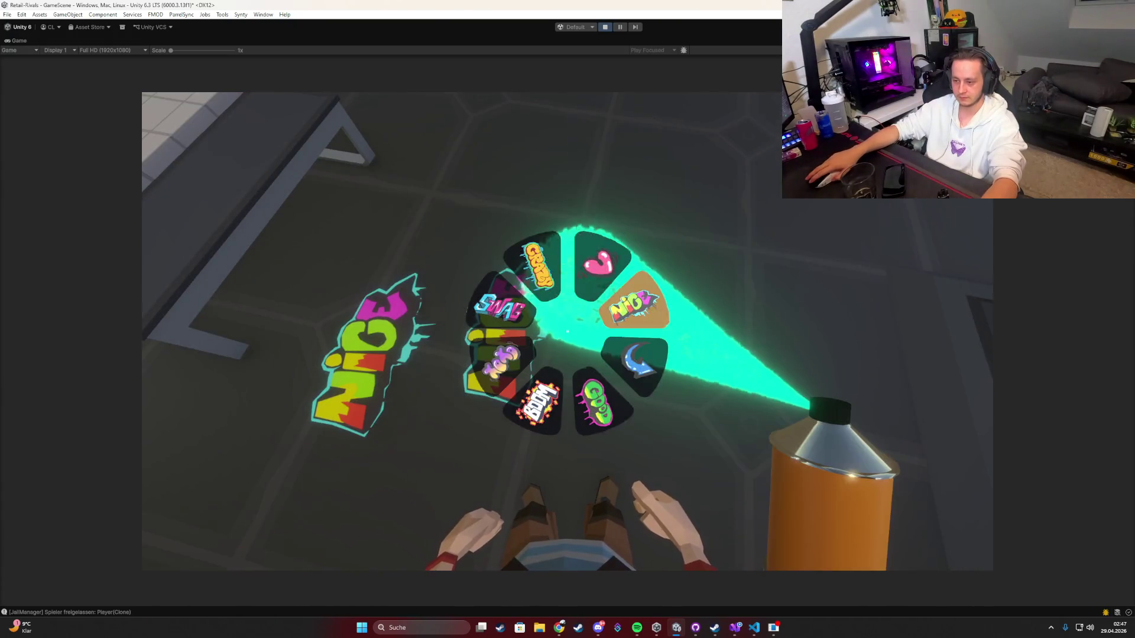
{"action": "key", "text": "t"}
{"action": "left_click", "coordinate": [555, 274]}
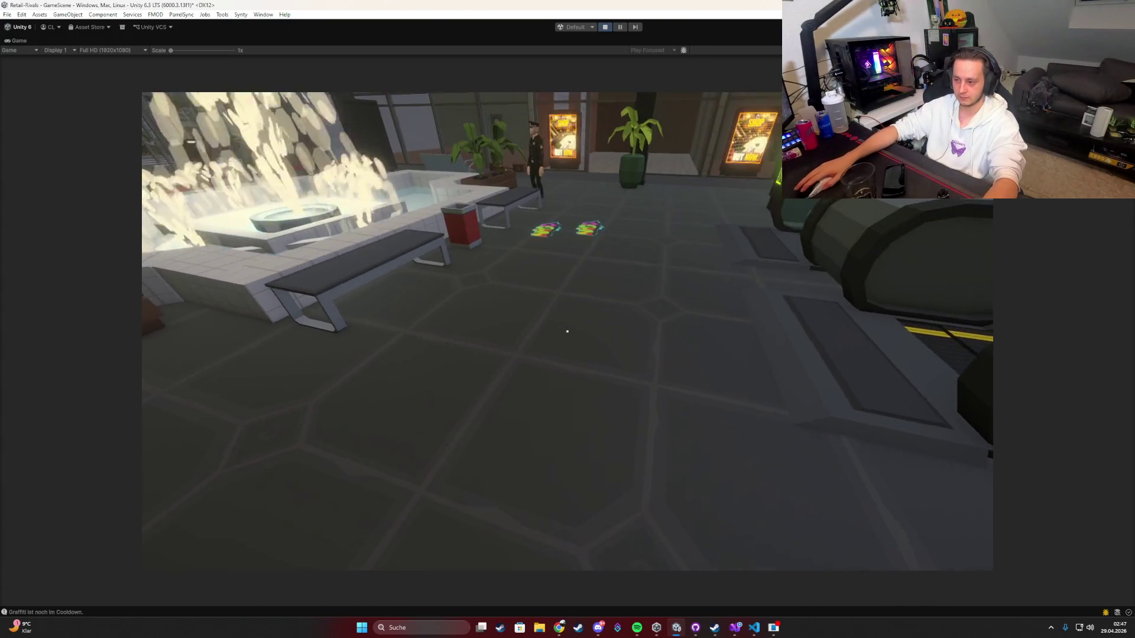
{"action": "key", "text": "w"}
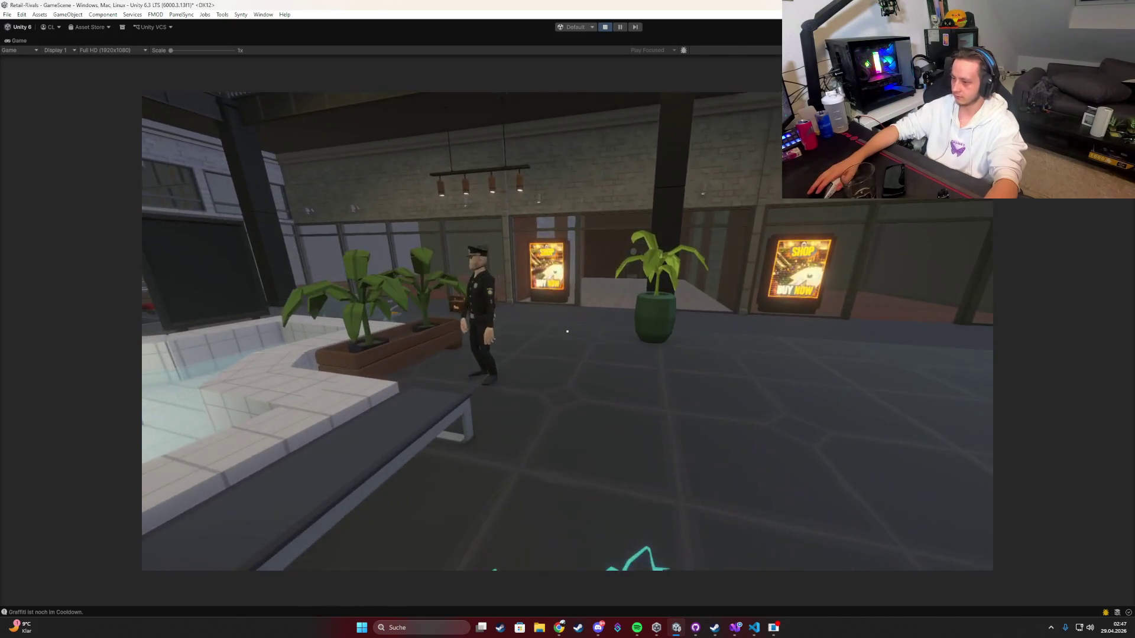
{"action": "key", "text": "t"}
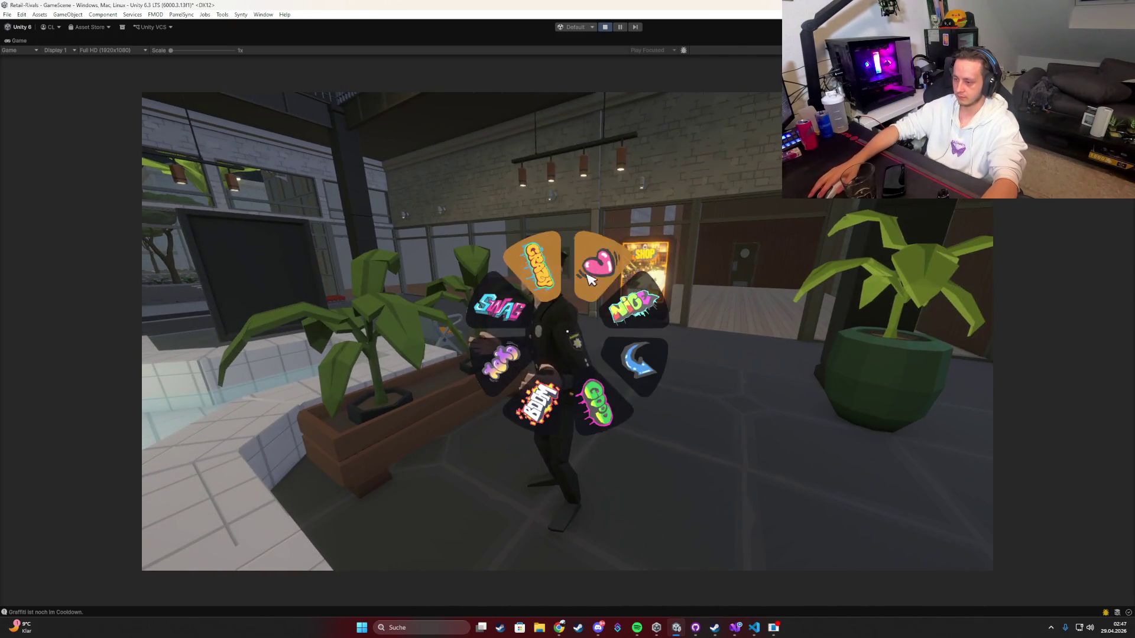
{"action": "left_click", "coordinate": [567, 331]}
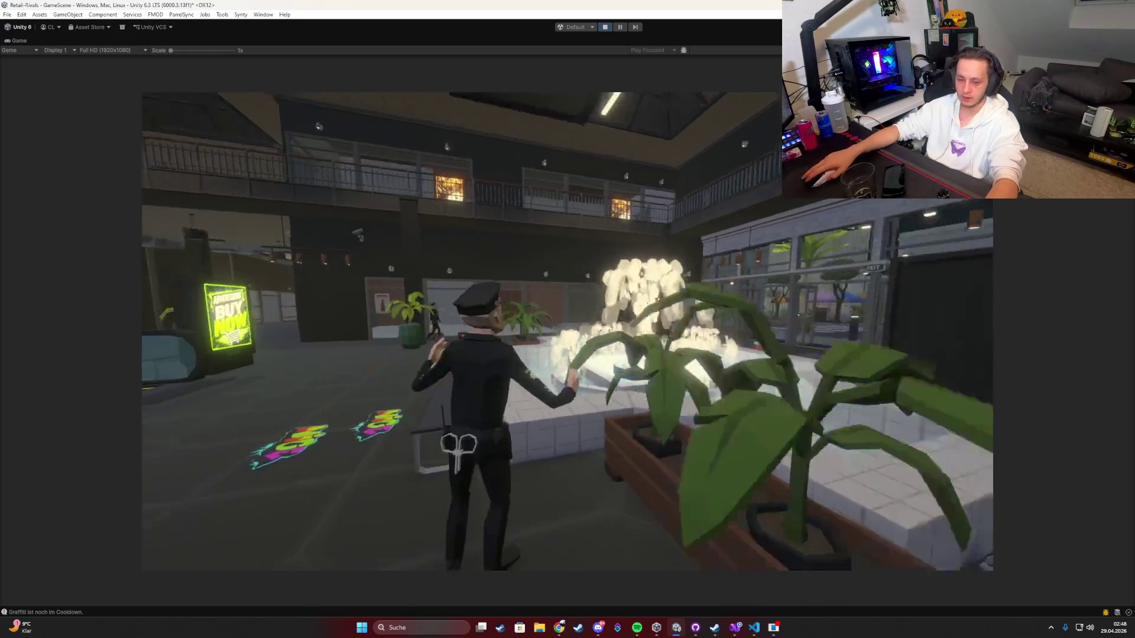
Step: Review the Book Shop prices, including Men Magazin, then switch to the Clothing Shop list and close it
{"action": "key", "text": "Tab"}
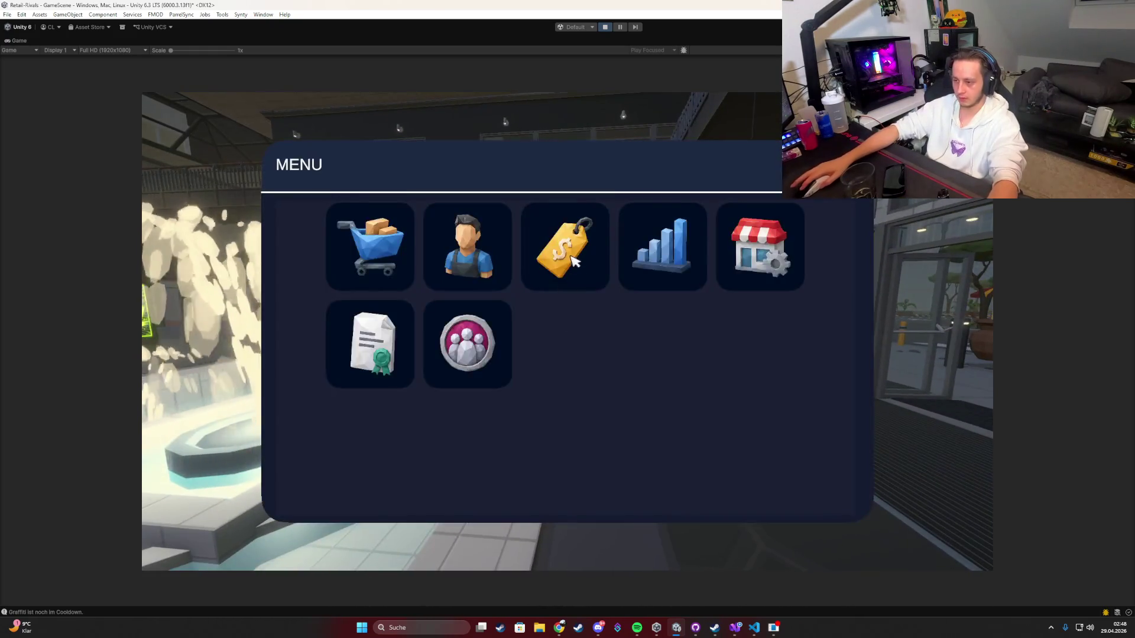
{"action": "left_click", "coordinate": [760, 246]}
{"action": "scroll", "coordinate": [616, 299], "scroll_direction": "down", "scroll_amount": 1}
{"action": "left_click", "coordinate": [749, 433]}
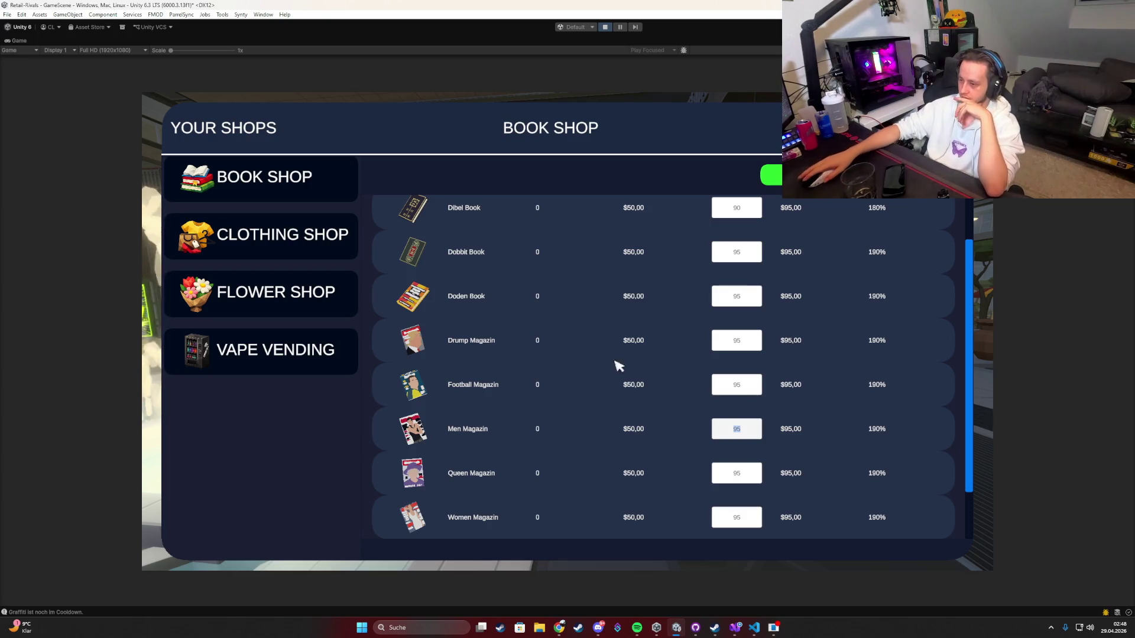
{"action": "scroll", "coordinate": [615, 363], "scroll_direction": "up", "scroll_amount": 1}
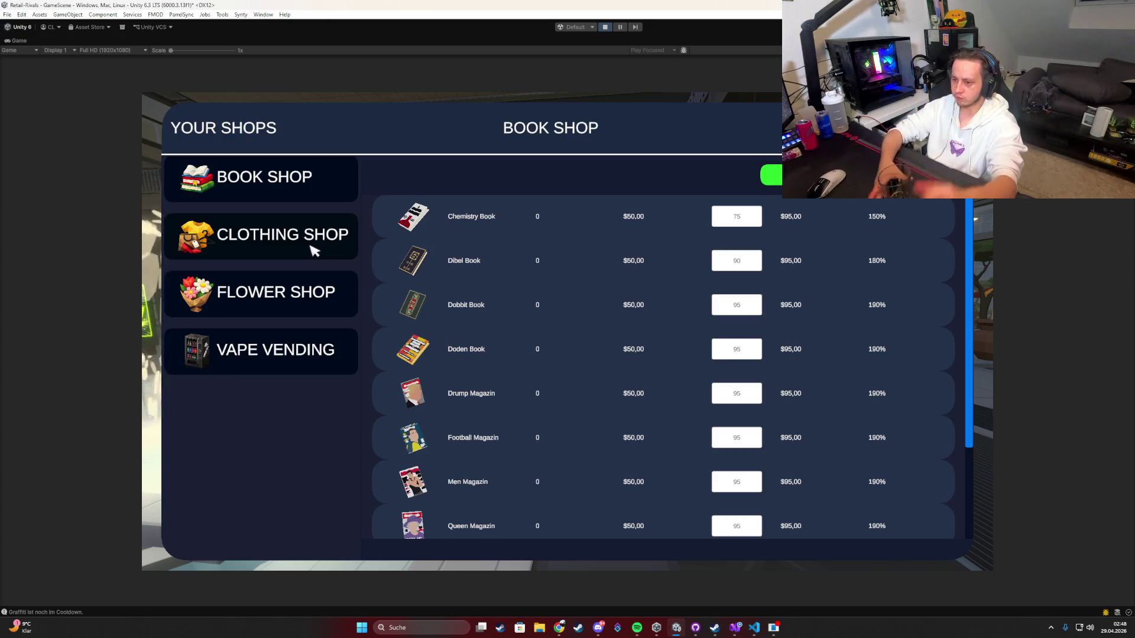
{"action": "left_click", "coordinate": [303, 236]}
{"action": "key", "text": "Escape"}
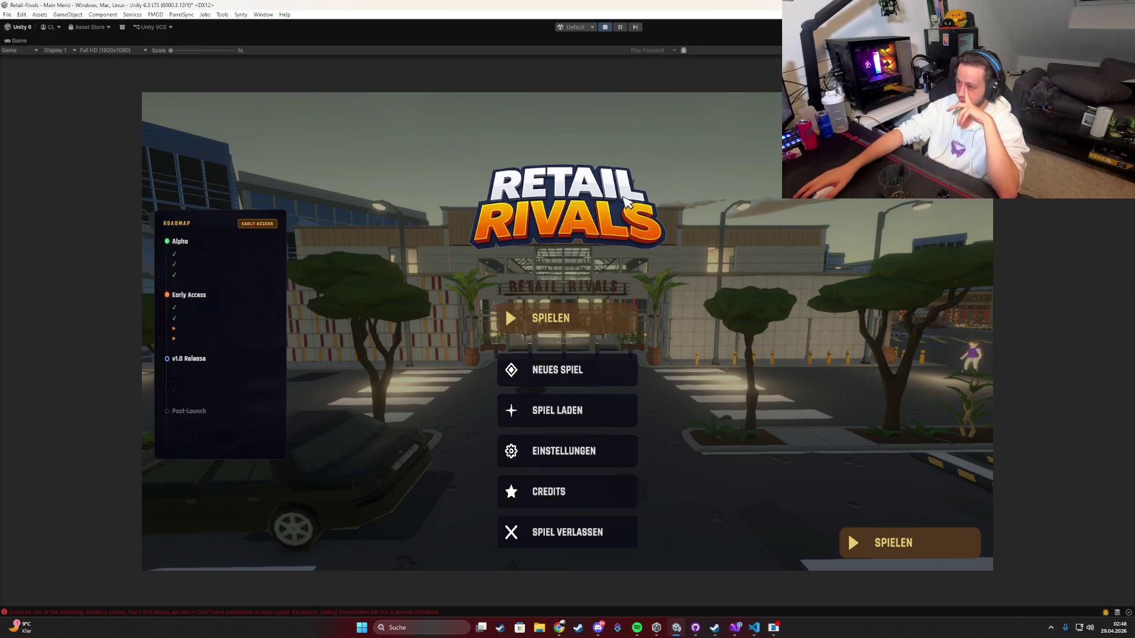
Step: Start a new game from the main menu, marking ready and launching from the lobby
{"action": "left_click", "coordinate": [587, 328]}
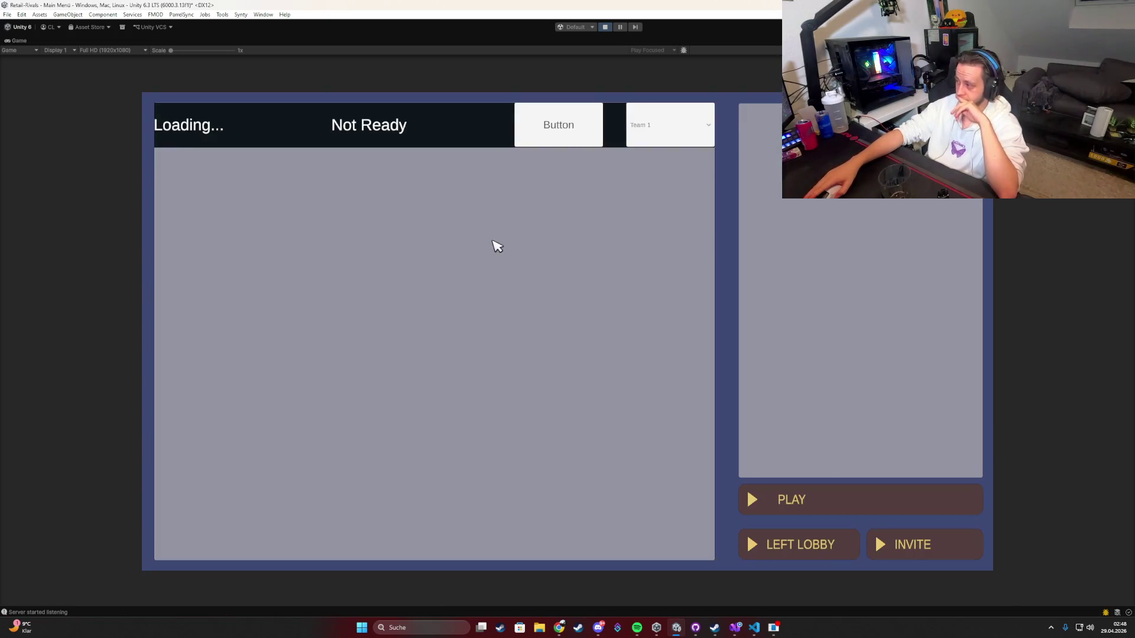
{"action": "left_click", "coordinate": [571, 137]}
{"action": "left_click", "coordinate": [787, 499]}
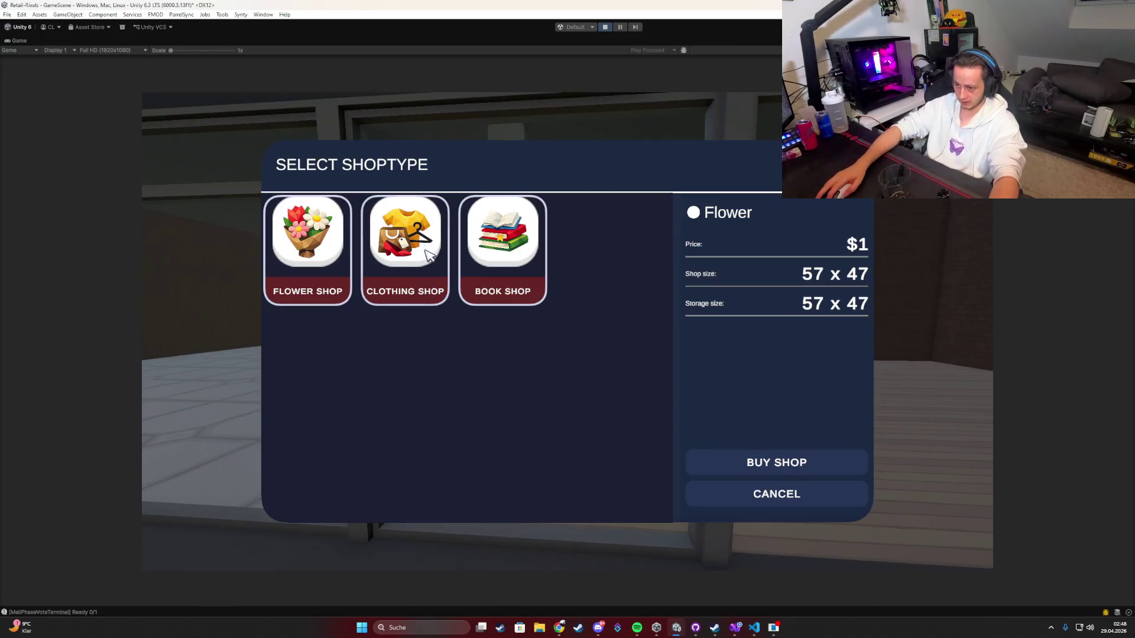
Step: Buy a Clothing Shop and place its entrance gate in the empty room
{"action": "left_click", "coordinate": [418, 247]}
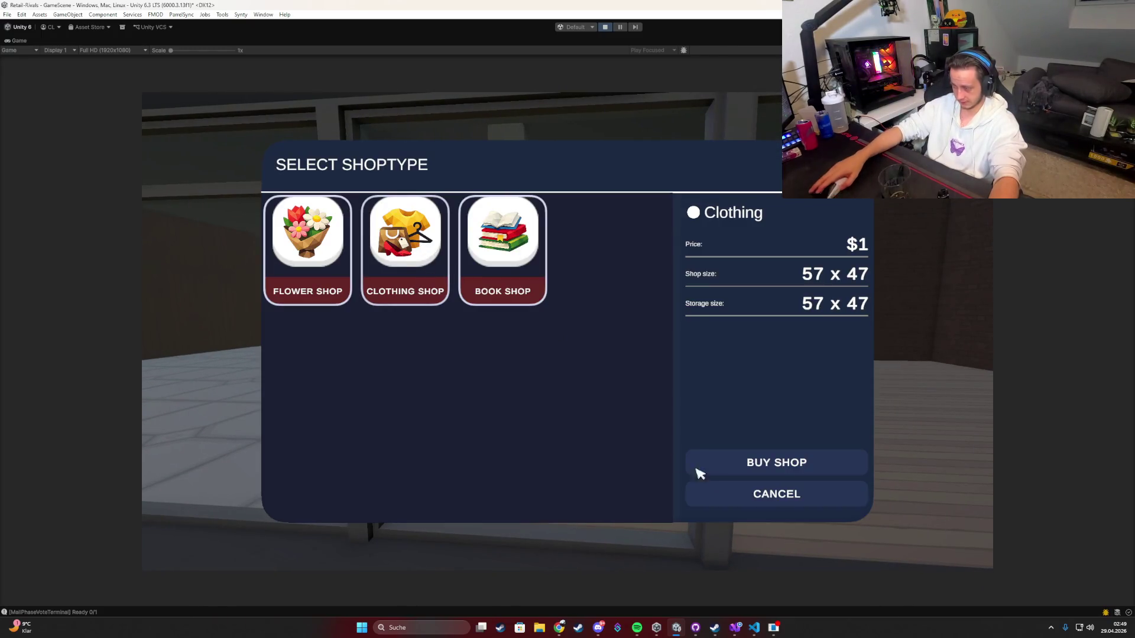
{"action": "left_click", "coordinate": [748, 473]}
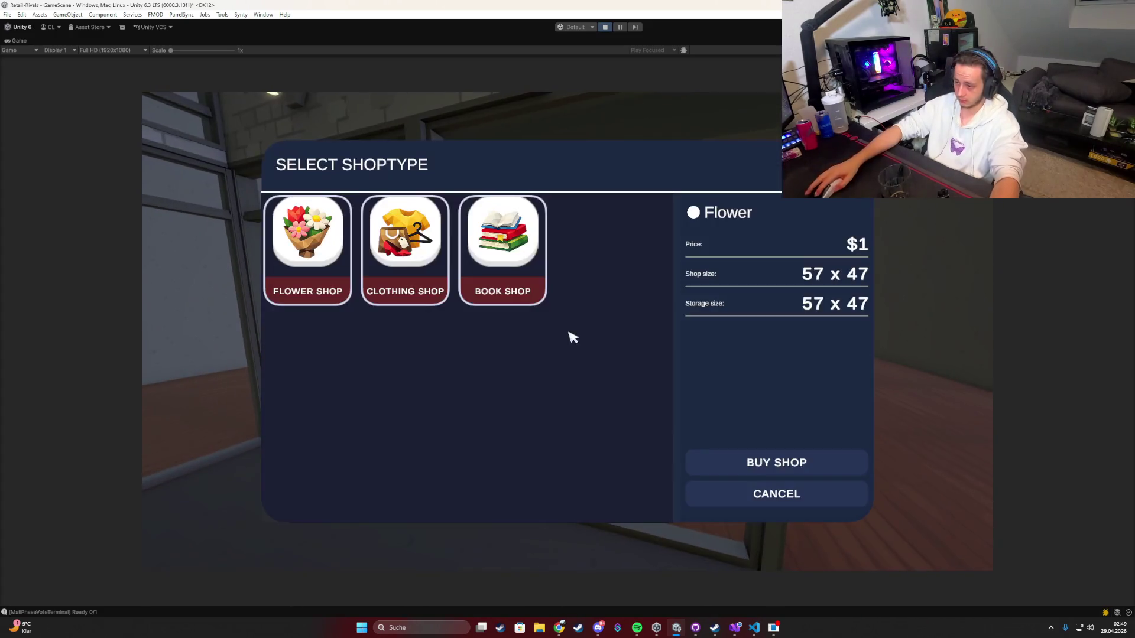
{"action": "left_click", "coordinate": [446, 266]}
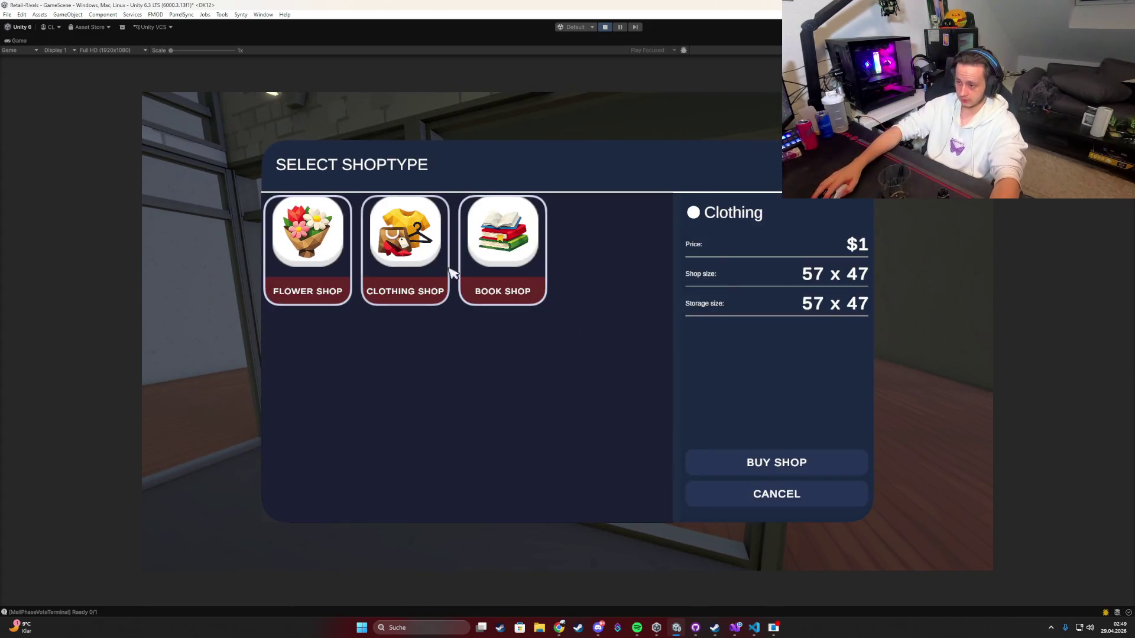
{"action": "left_click", "coordinate": [740, 463]}
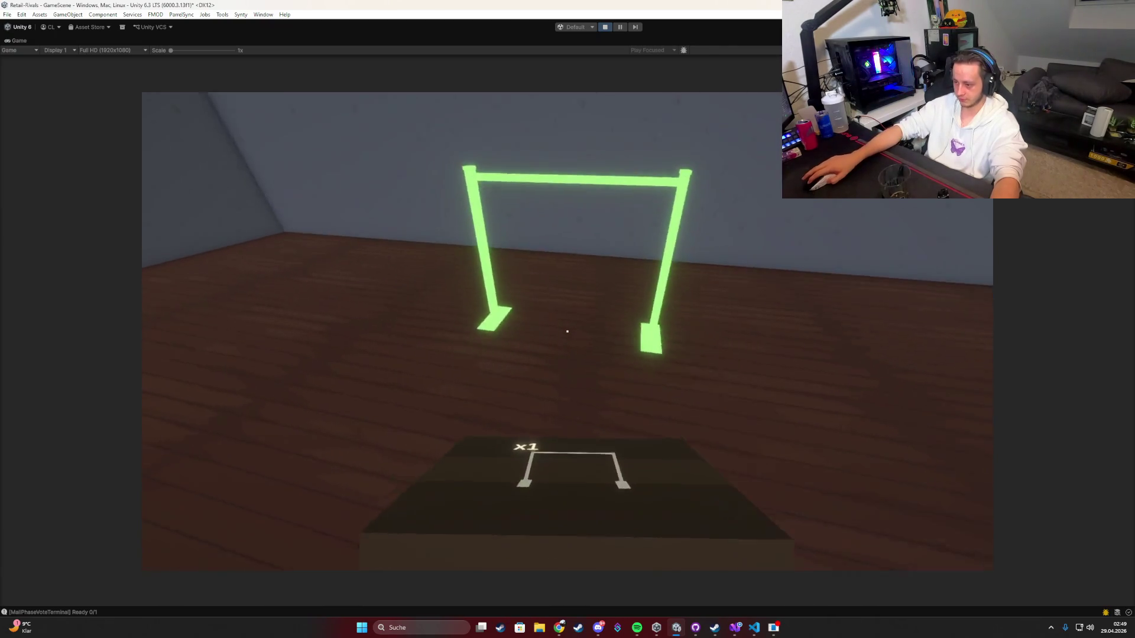
{"action": "left_click", "coordinate": [567, 331]}
Step: Place the checkout counter crosswise and a shelf against the shop wall
{"action": "key", "text": "w"}
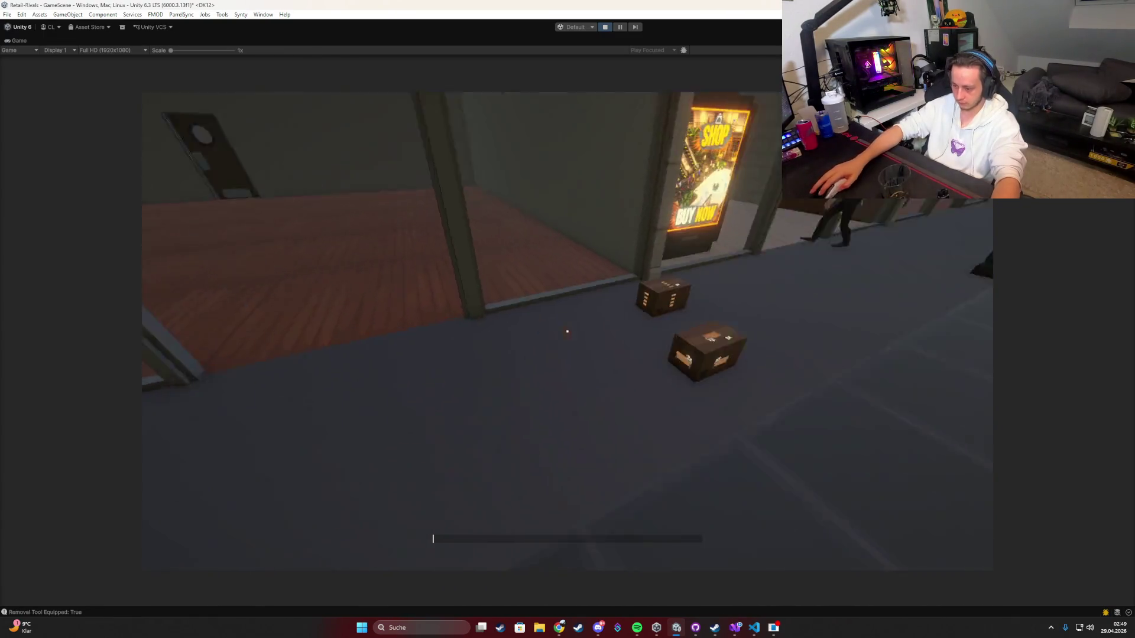
{"action": "key", "text": "e"}
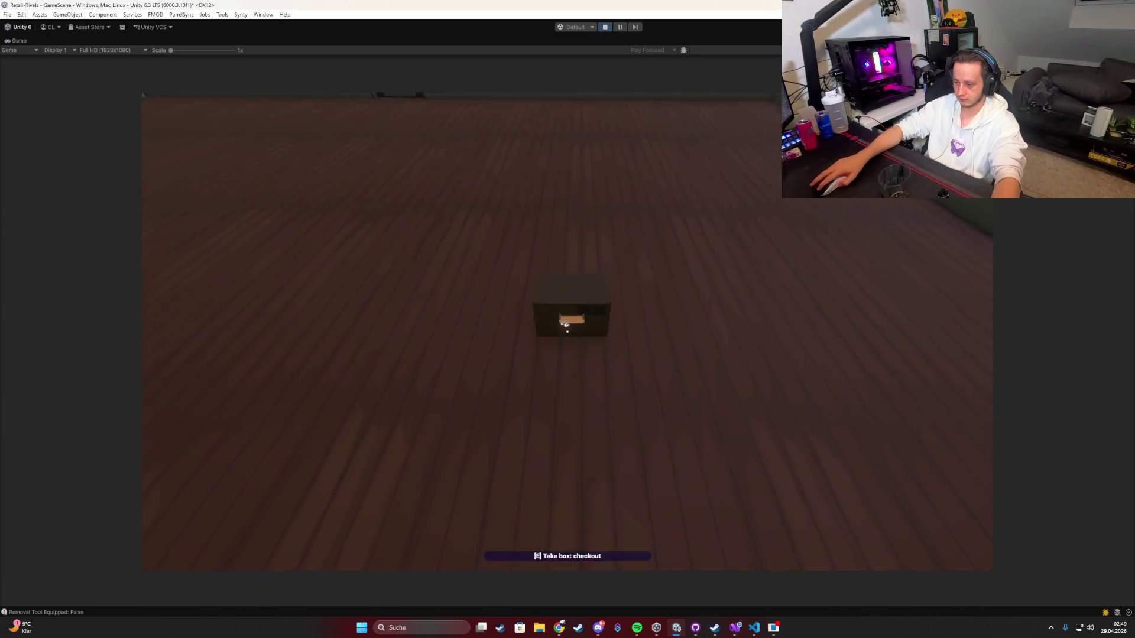
{"action": "left_click_drag", "start_coordinate": [567, 332], "coordinate": [567, 331]}
{"action": "key", "text": "r"}
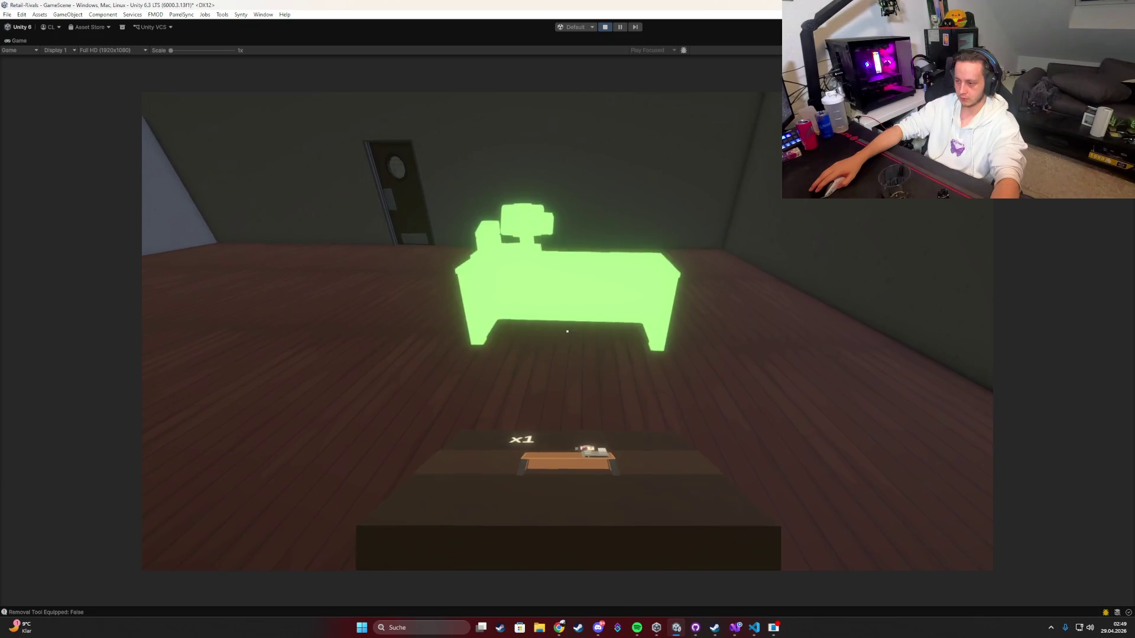
{"action": "key", "text": "w"}
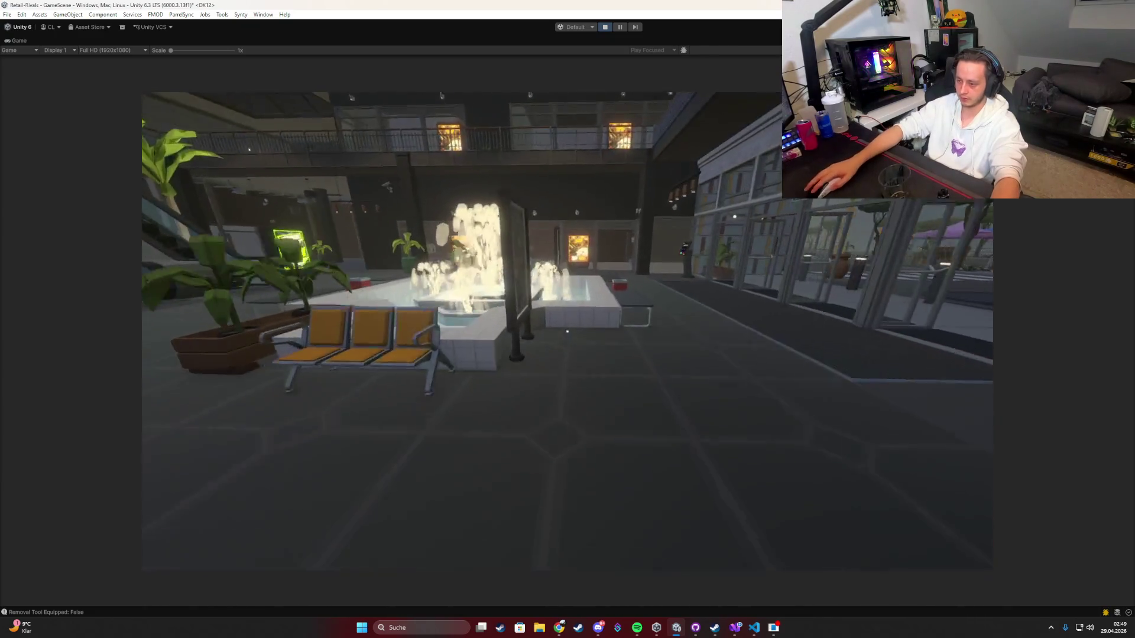
{"action": "key", "text": "w"}
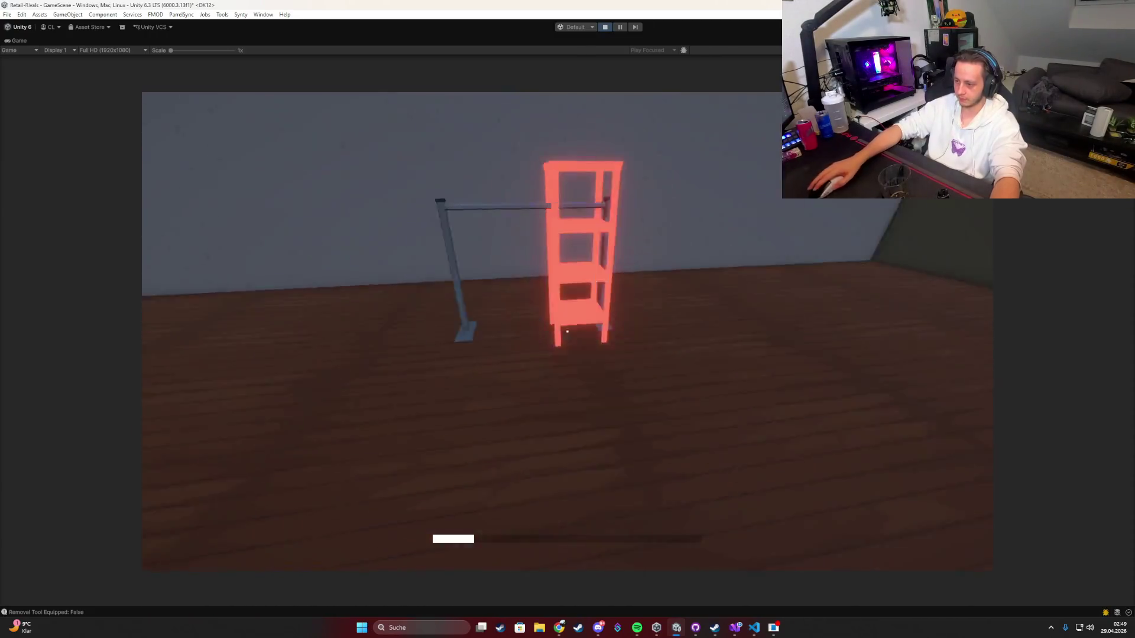
{"action": "left_click", "coordinate": [568, 332]}
Step: Walk into the clothing shop and bring up the Select Product ordering screen
{"action": "key", "text": "w"}
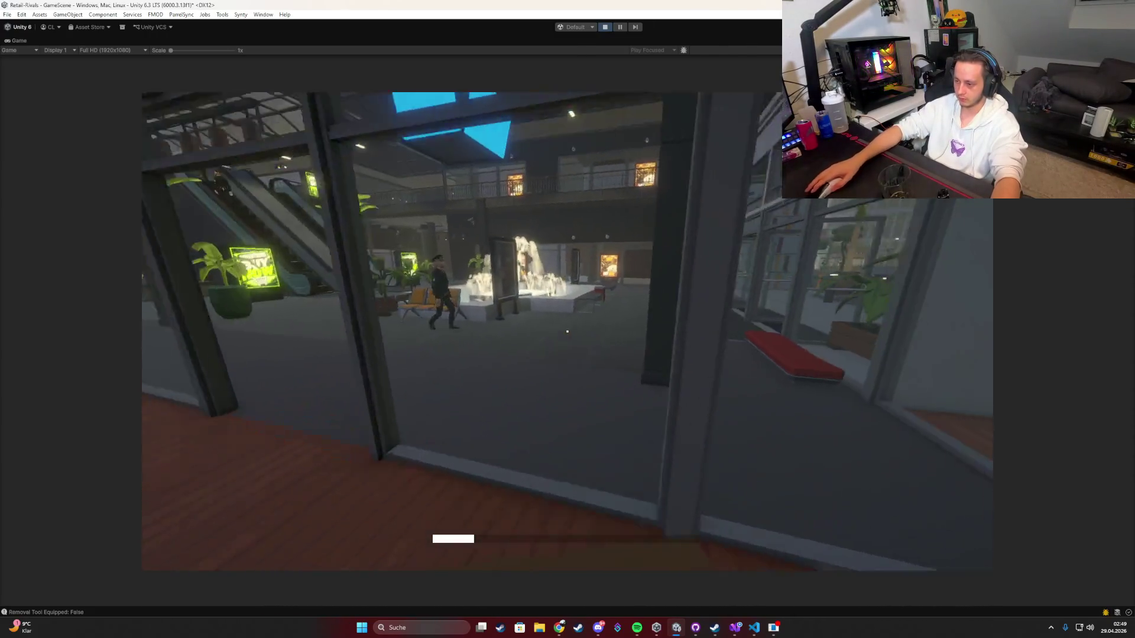
{"action": "key", "text": "w"}
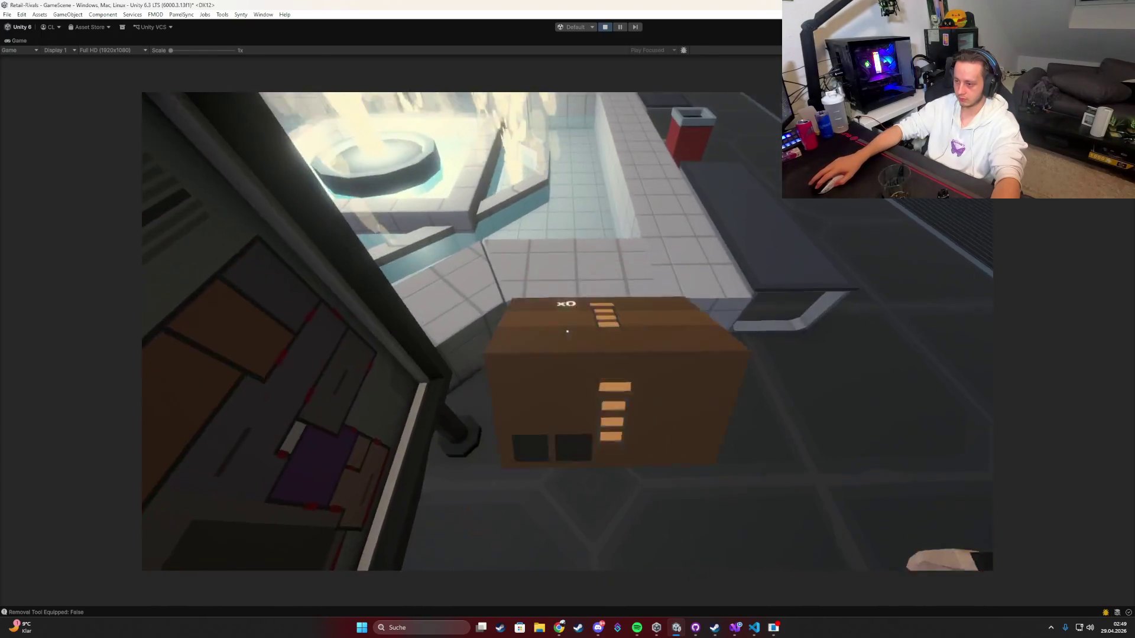
{"action": "key", "text": "w"}
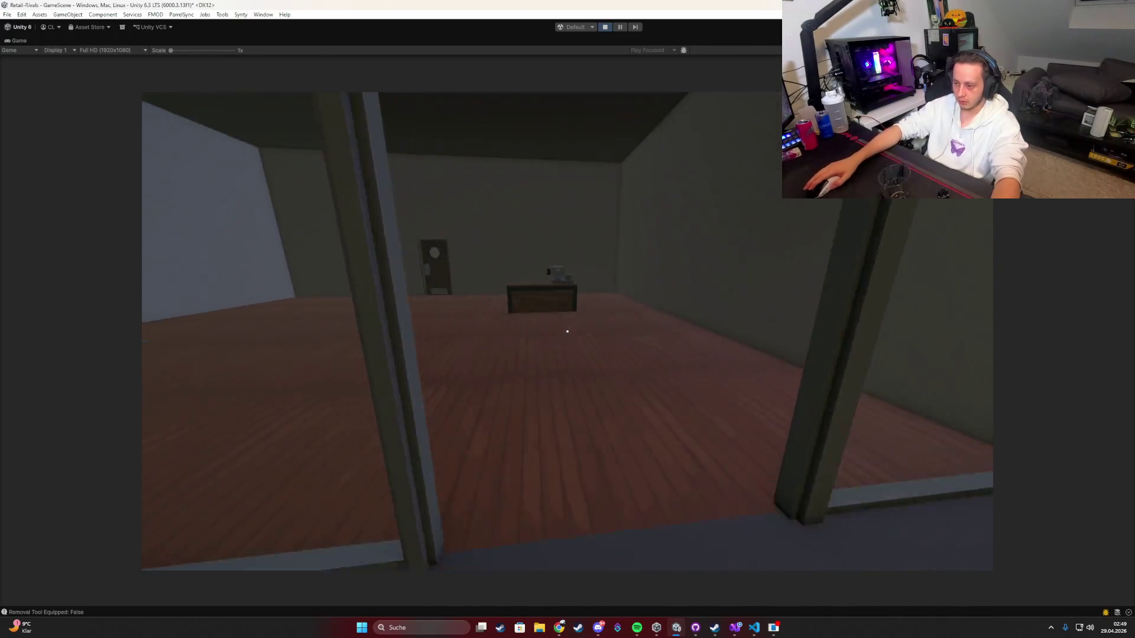
{"action": "key", "text": "Tab"}
{"action": "left_click", "coordinate": [394, 247]}
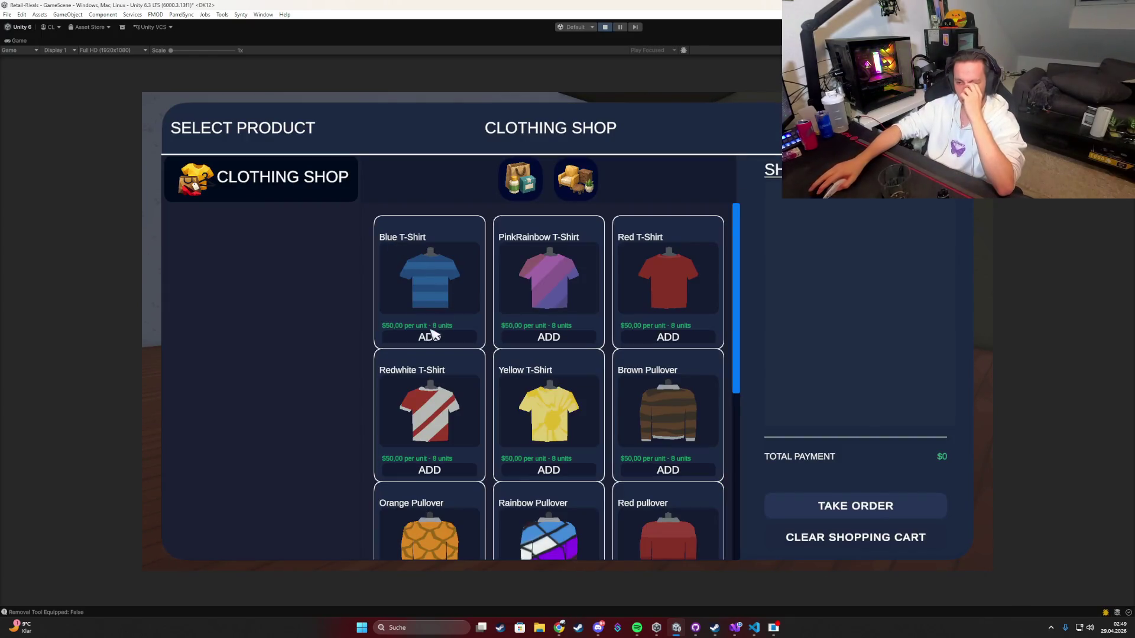
Step: Close the order screen and stock the rack with three shirts from the delivered box
{"action": "left_click", "coordinate": [808, 509]}
{"action": "key", "text": "w"}
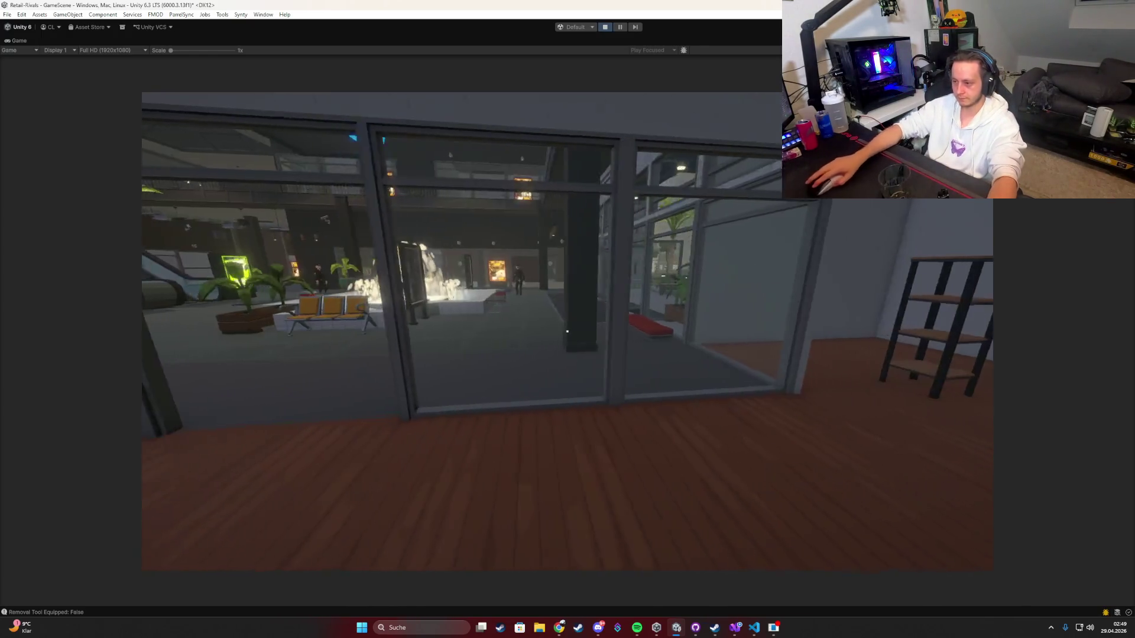
{"action": "key", "text": "s"}
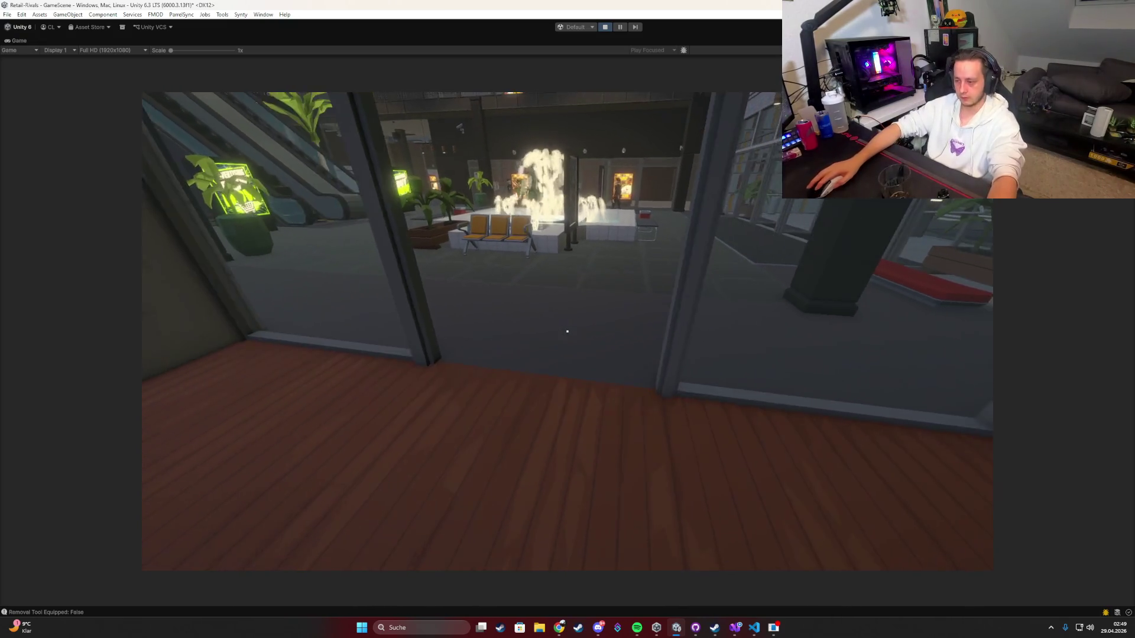
{"action": "key", "text": "w"}
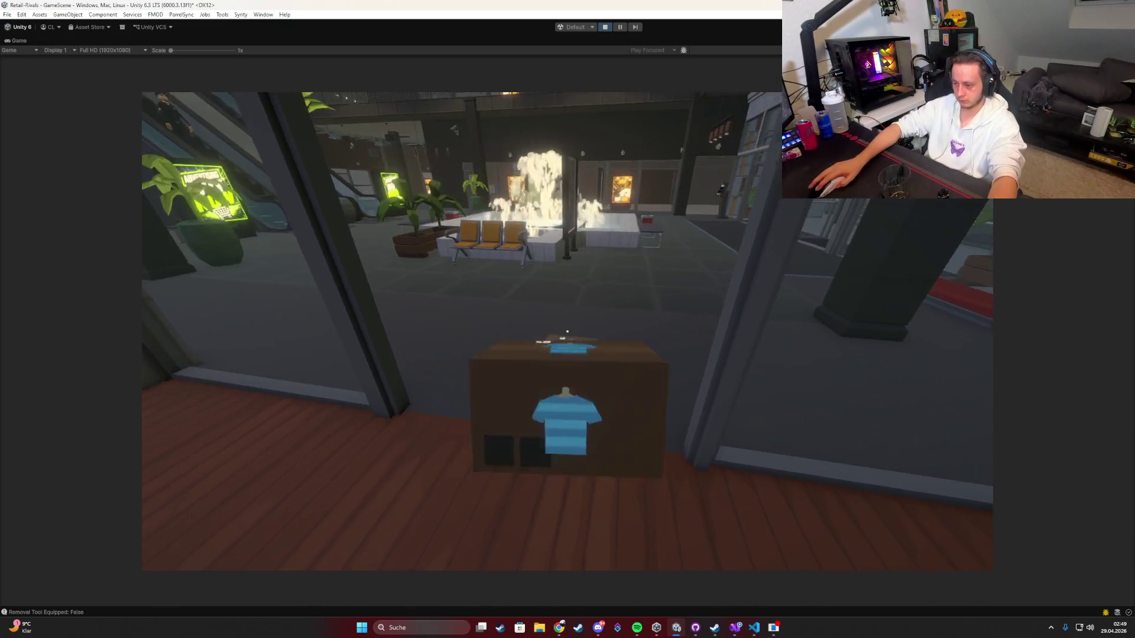
{"action": "key", "text": "e"}
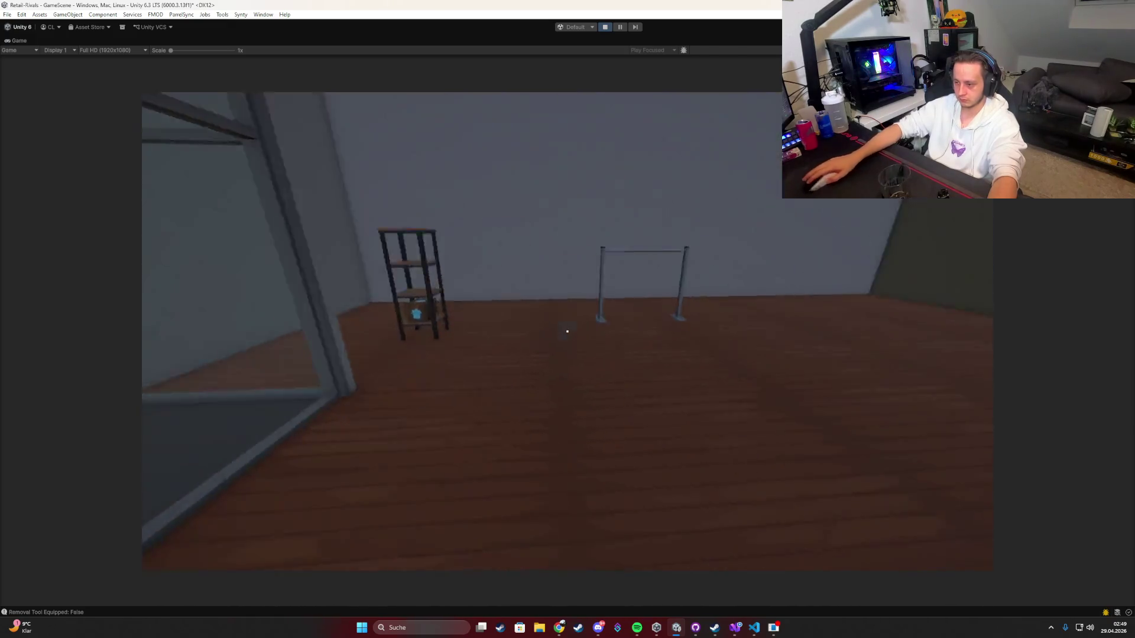
{"action": "left_click", "coordinate": [566, 331]}
{"action": "left_click", "coordinate": [567, 330]}
{"action": "left_click", "coordinate": [567, 331]}
Step: Walk to the kiosk and bring up the Clothing Shop price list
{"action": "key", "text": "w"}
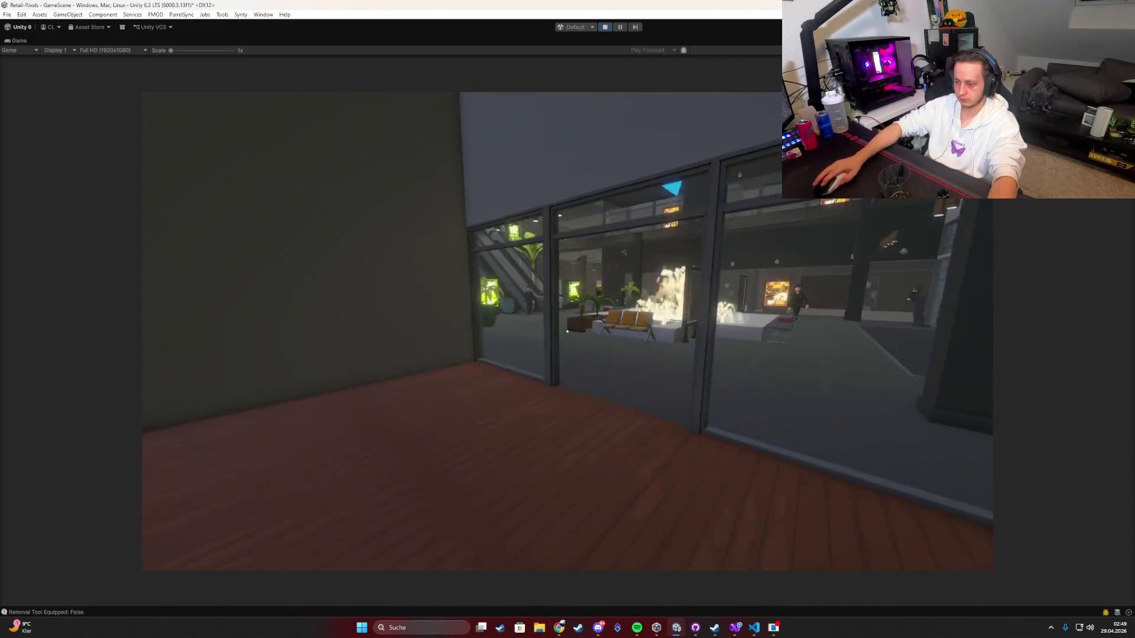
{"action": "key", "text": "w"}
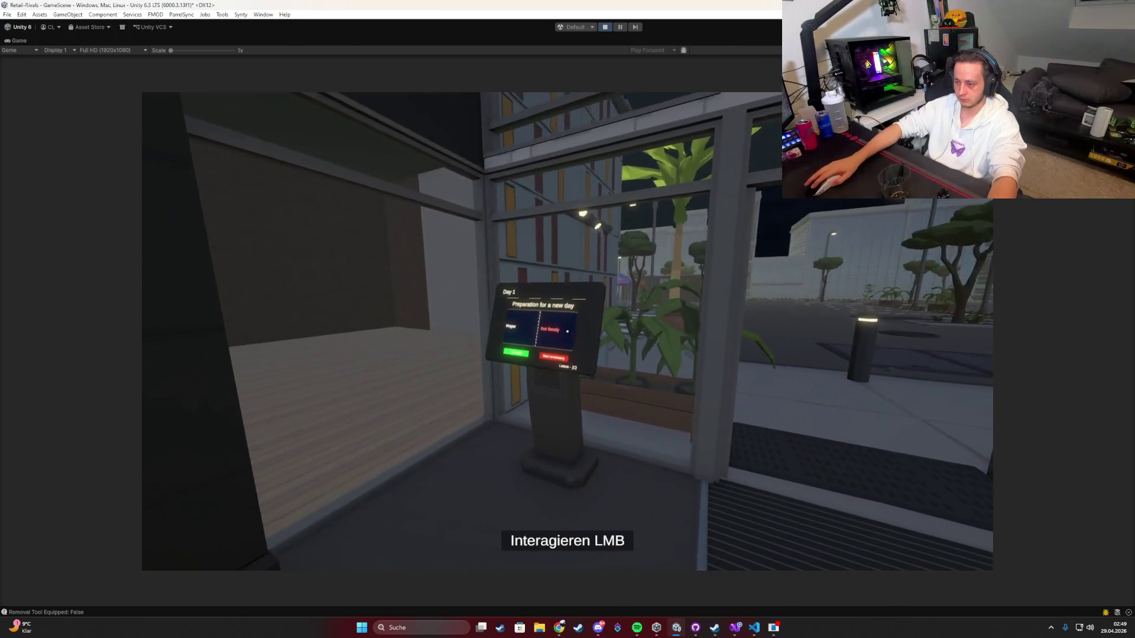
{"action": "left_click", "coordinate": [567, 331]}
{"action": "left_click", "coordinate": [565, 254]}
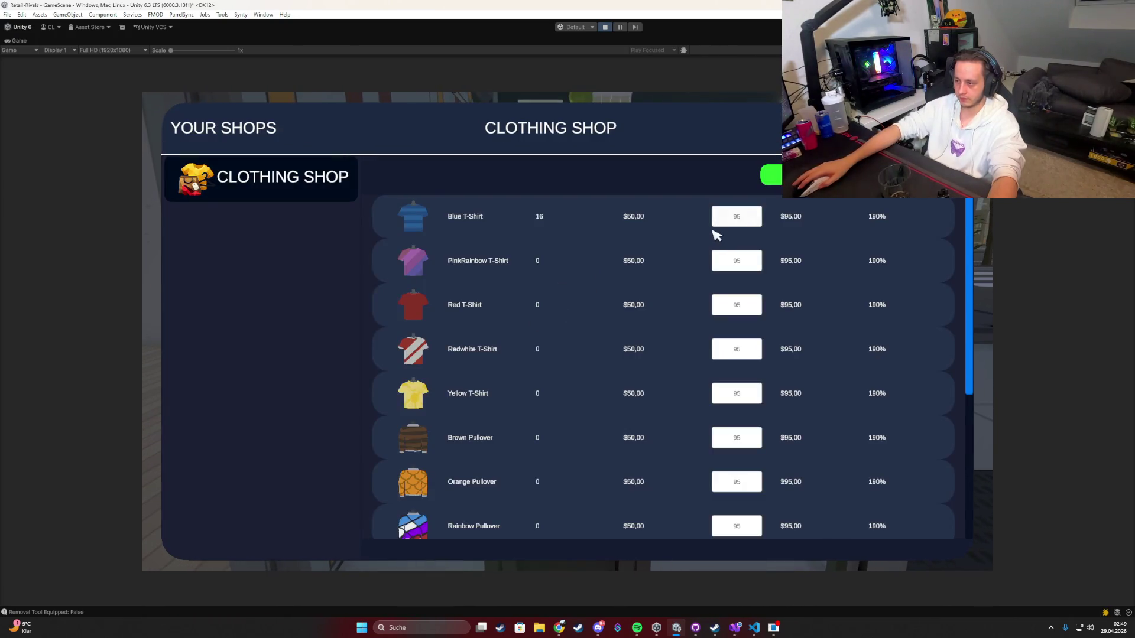
Step: Set the Blue T-Shirt price to 200 and mark ready at the kiosk to begin Day 1
{"action": "key", "text": "Escape"}
{"action": "key", "text": "c"}
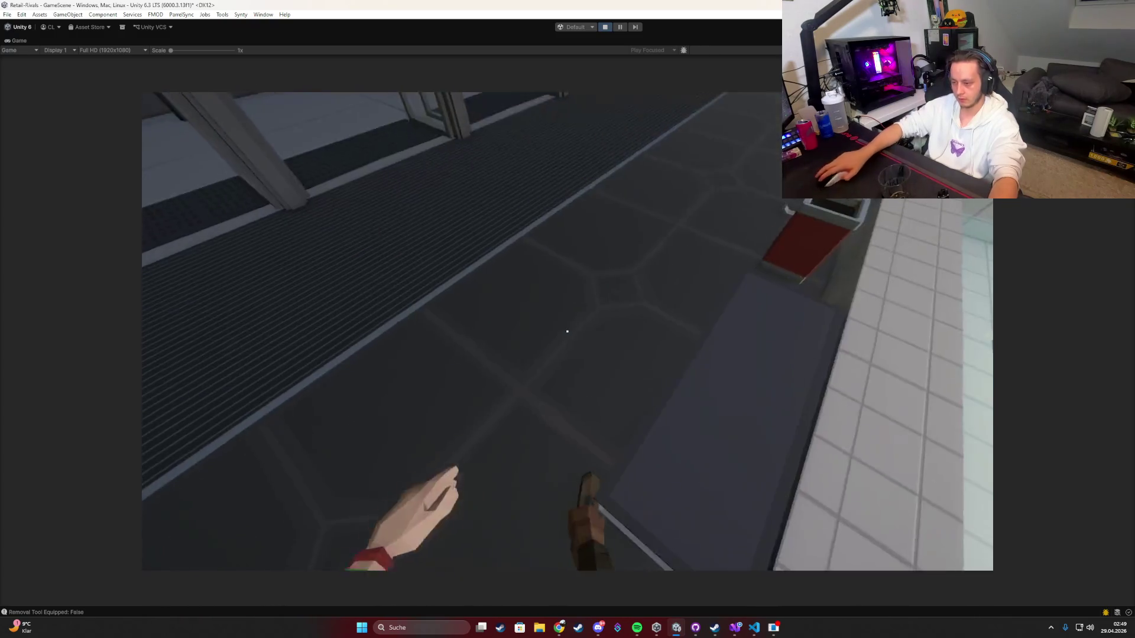
{"action": "key", "text": "Tab"}
{"action": "left_click", "coordinate": [564, 249]}
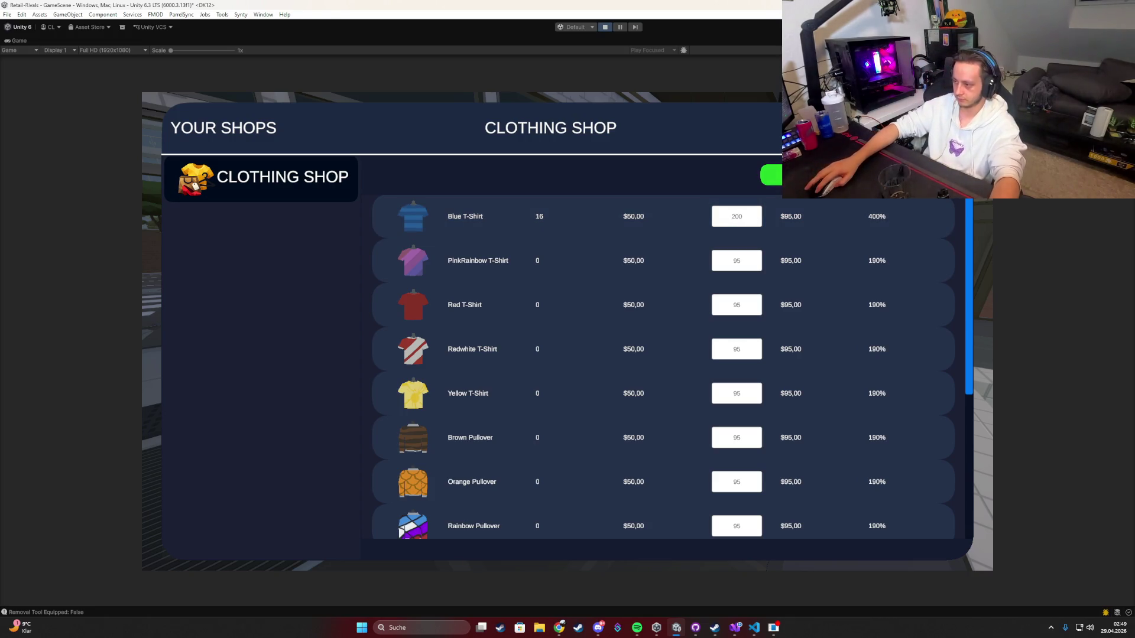
{"action": "key", "text": "Escape"}
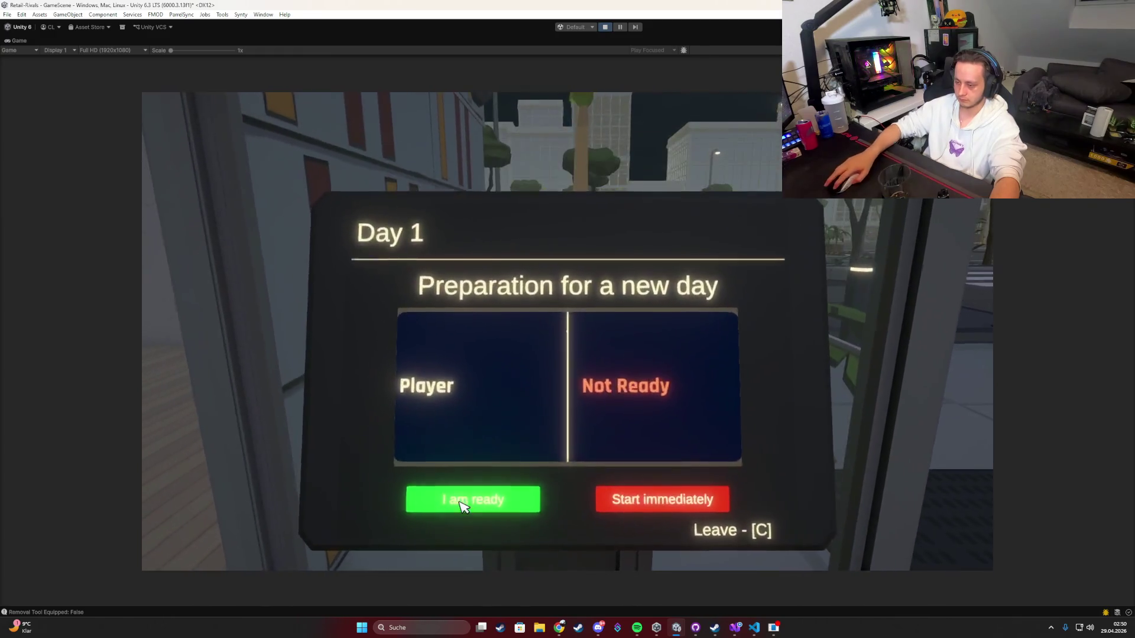
{"action": "left_click", "coordinate": [455, 499]}
Step: Walk to the register counter and step back to watch customers entering the shop
{"action": "key", "text": "c"}
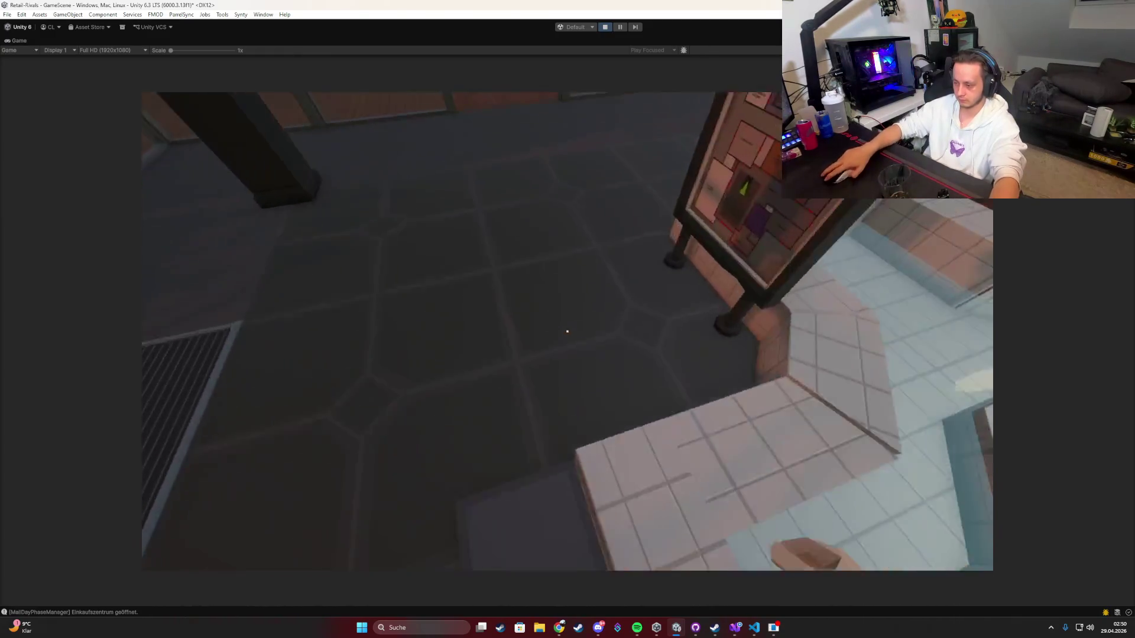
{"action": "key", "text": "w"}
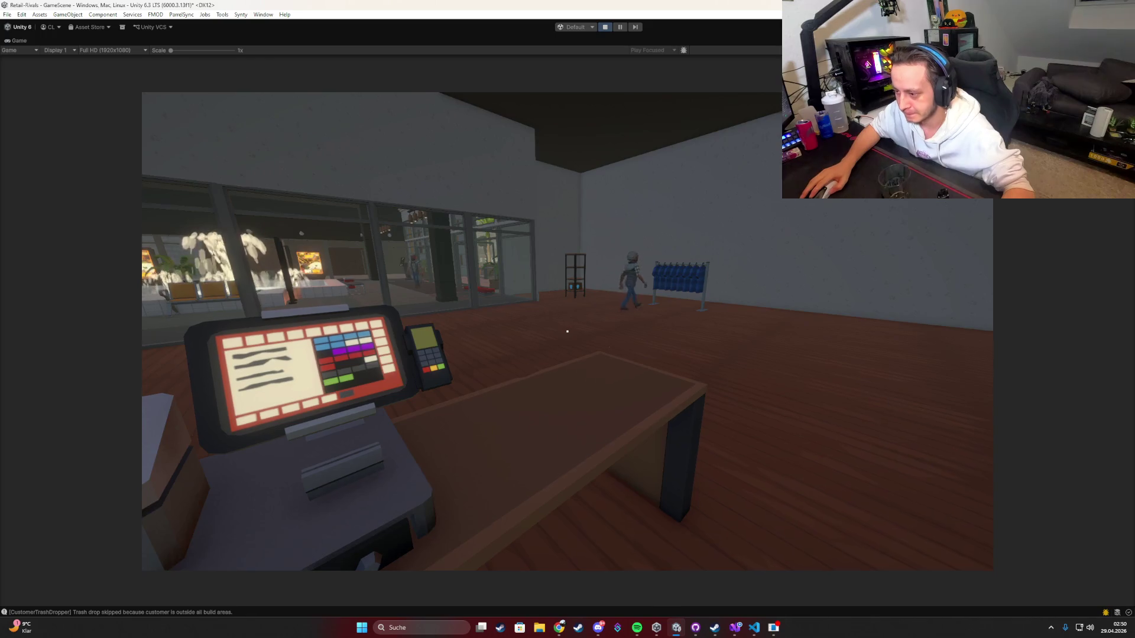
{"action": "key", "text": "s"}
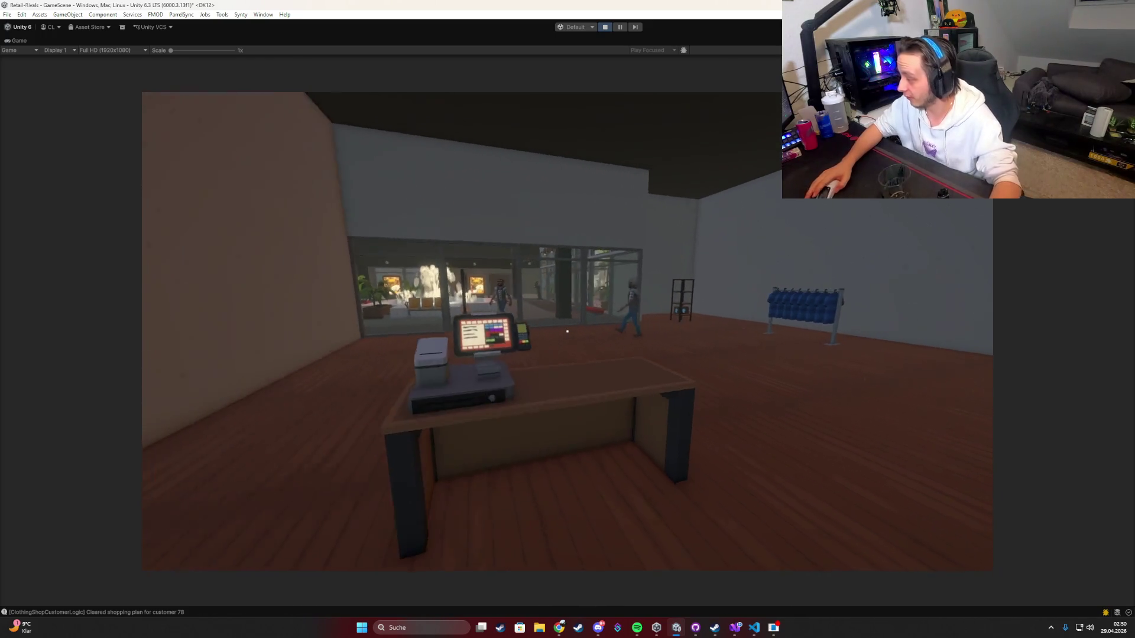
Step: Enter a new Blue T-Shirt price in the Clothing Shop price list
{"action": "key", "text": "Tab"}
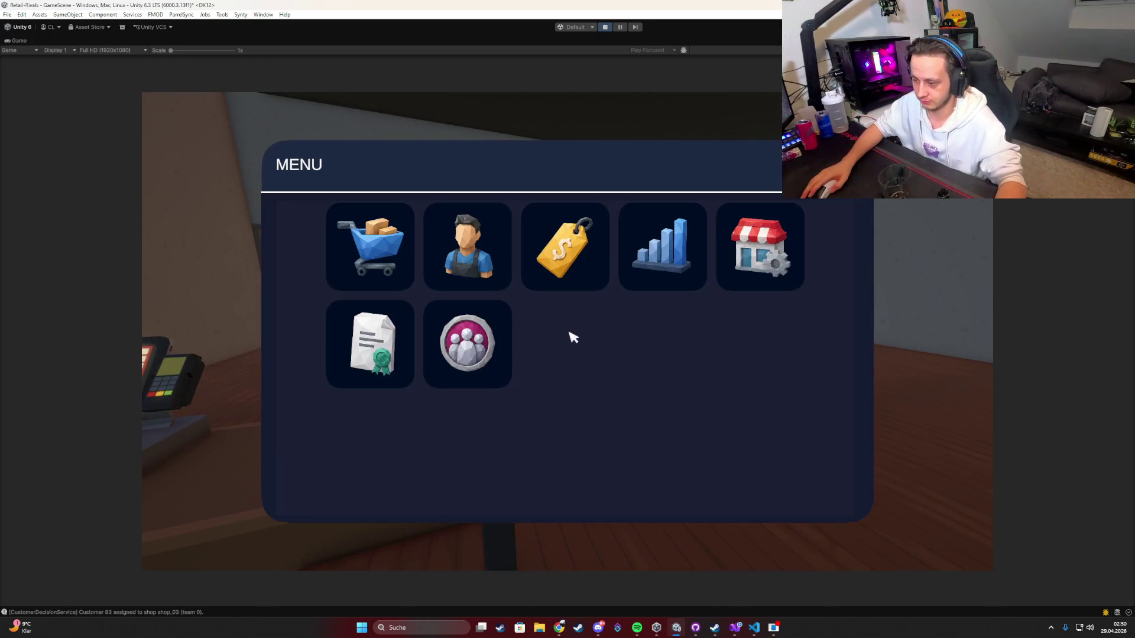
{"action": "left_click", "coordinate": [582, 252]}
{"action": "type", "text": "100"}
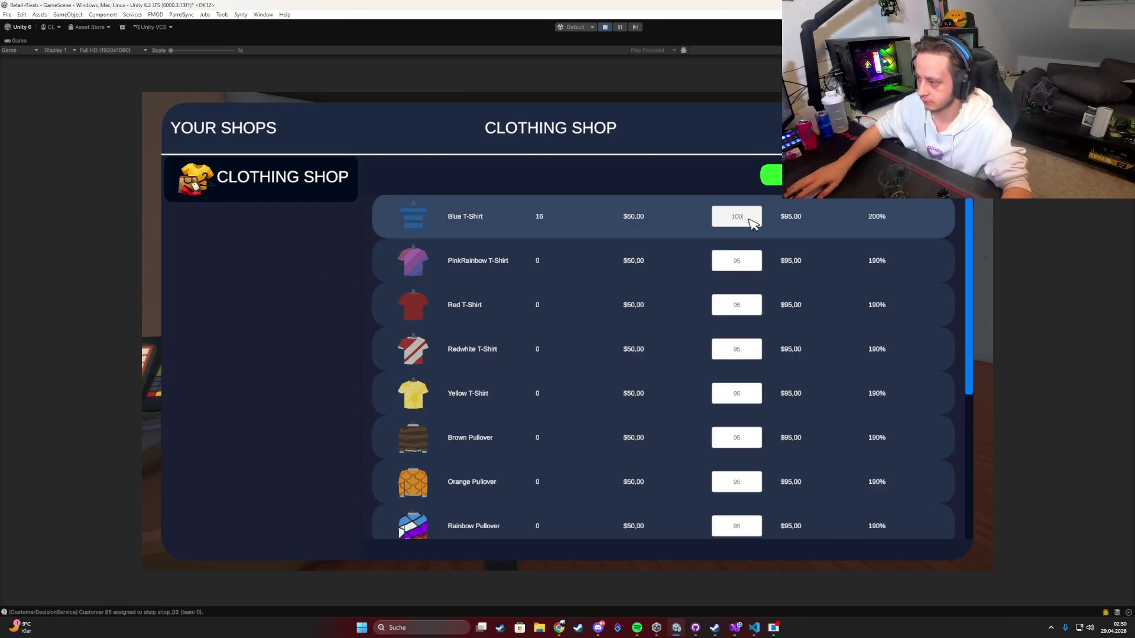
{"action": "key", "text": "Return"}
{"action": "key", "text": "Escape"}
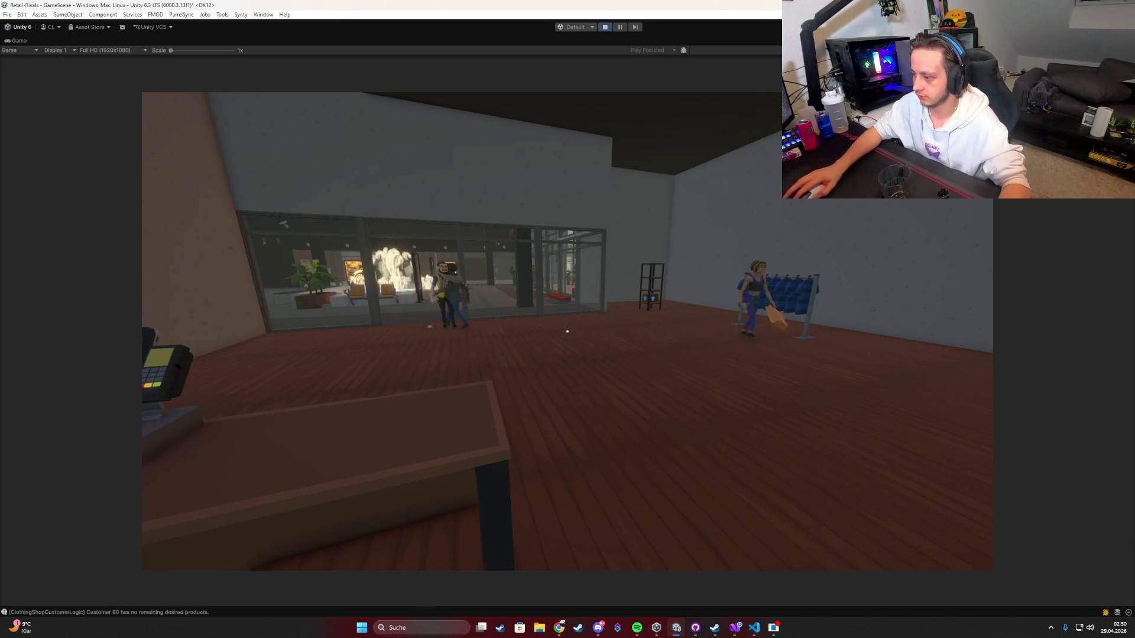
Step: Ring up the first customer's $100 card payment at the terminal
{"action": "key", "text": "e"}
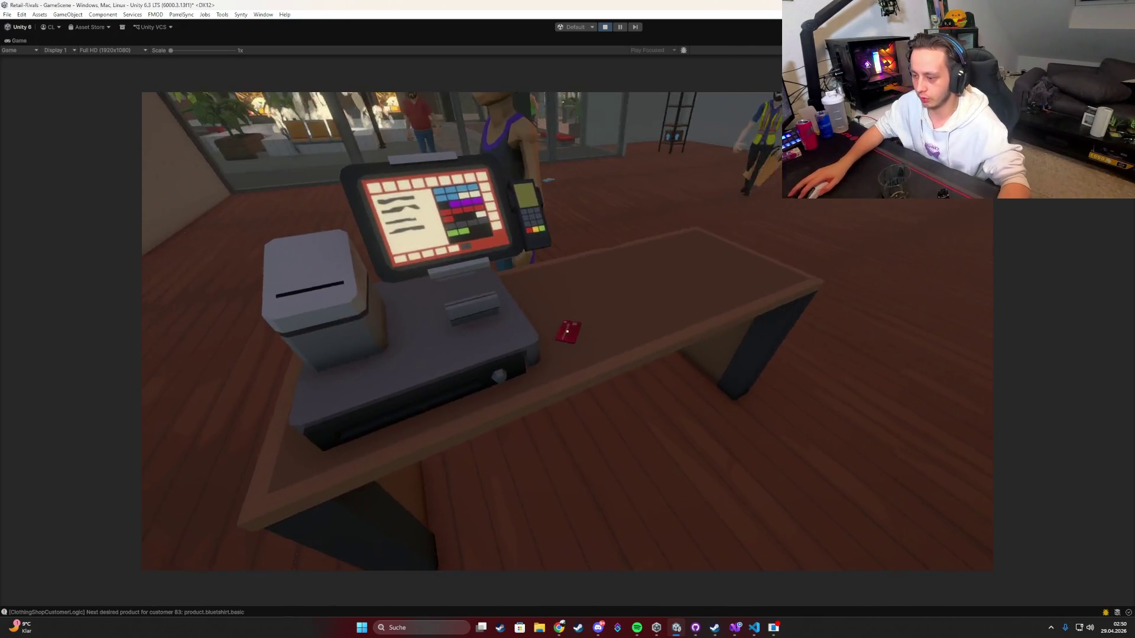
{"action": "left_click", "coordinate": [567, 331]}
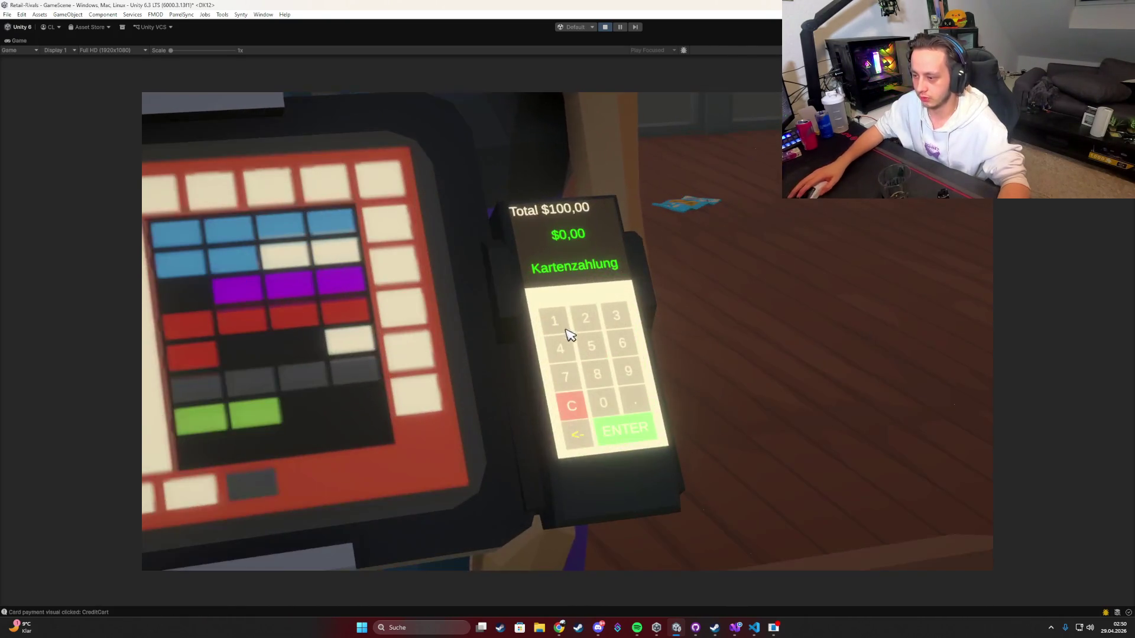
{"action": "left_click", "coordinate": [556, 322]}
{"action": "left_click", "coordinate": [603, 402]}
{"action": "left_click", "coordinate": [603, 402]}
{"action": "key", "text": "Return"}
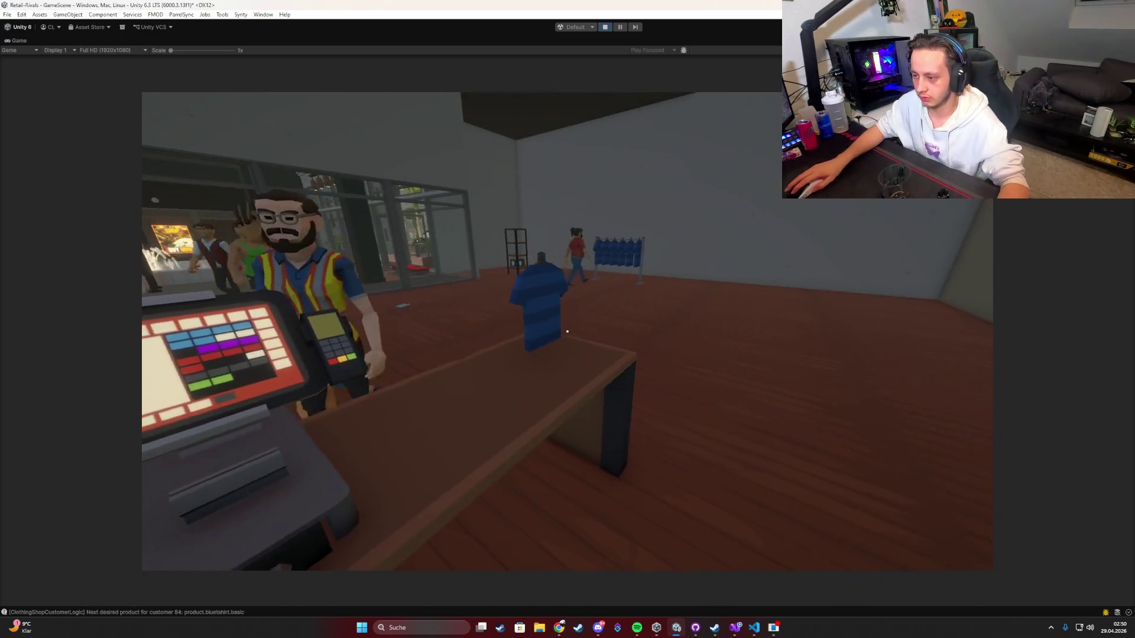
Step: Reopen the Clothing Shop price list several times to adjust the Blue T-Shirt price
{"action": "key", "text": "Tab"}
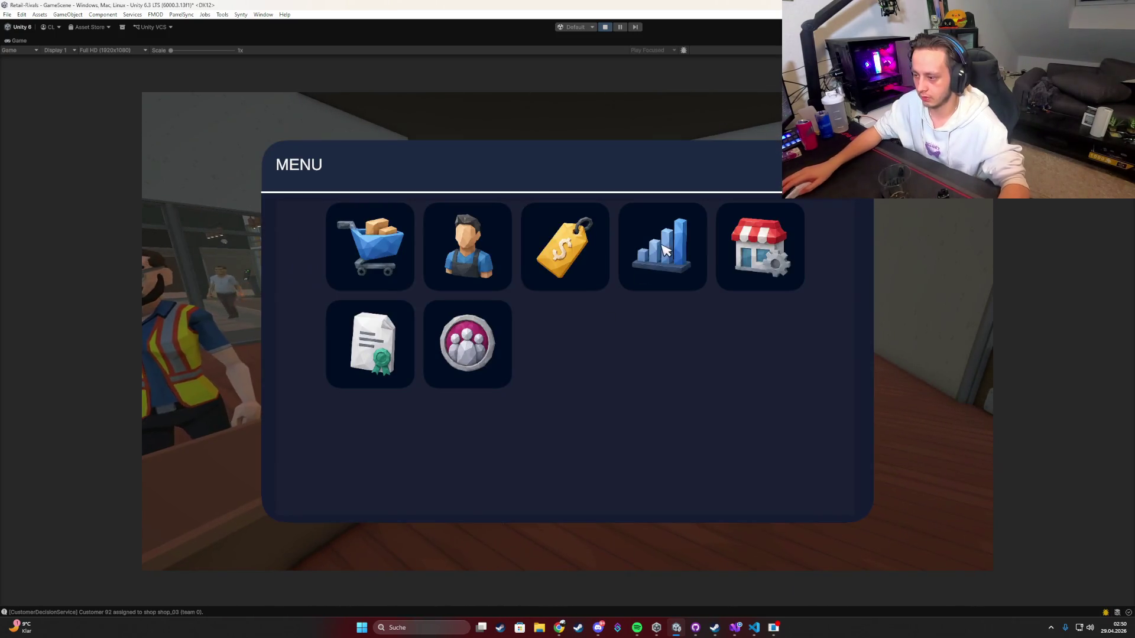
{"action": "left_click", "coordinate": [572, 249]}
{"action": "left_click", "coordinate": [734, 219]}
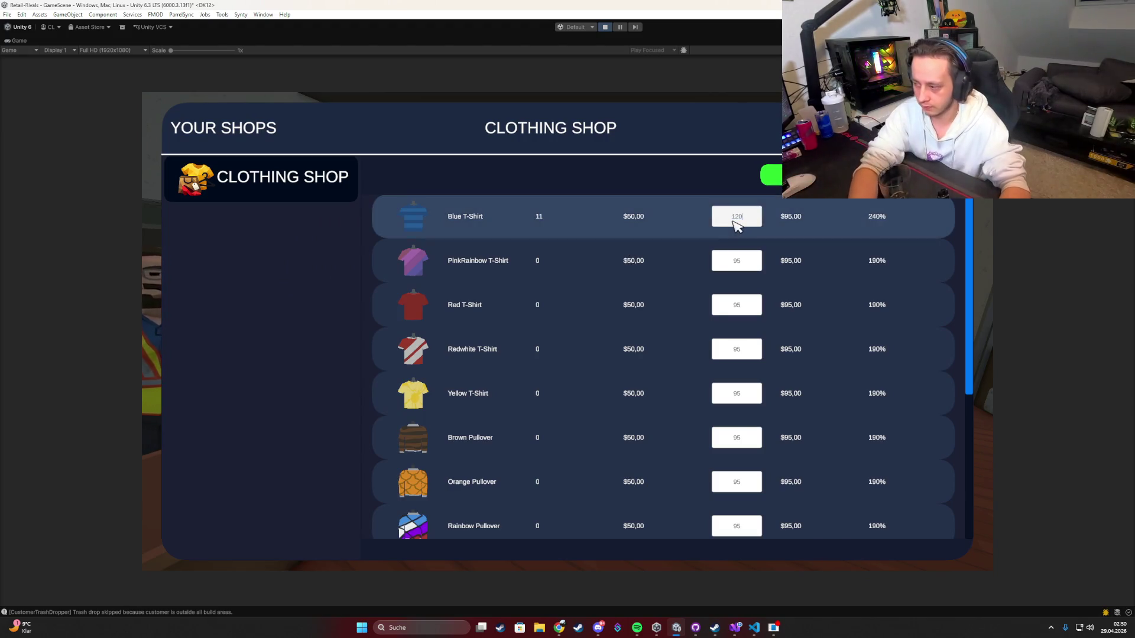
{"action": "key", "text": "Escape"}
{"action": "key", "text": "s"}
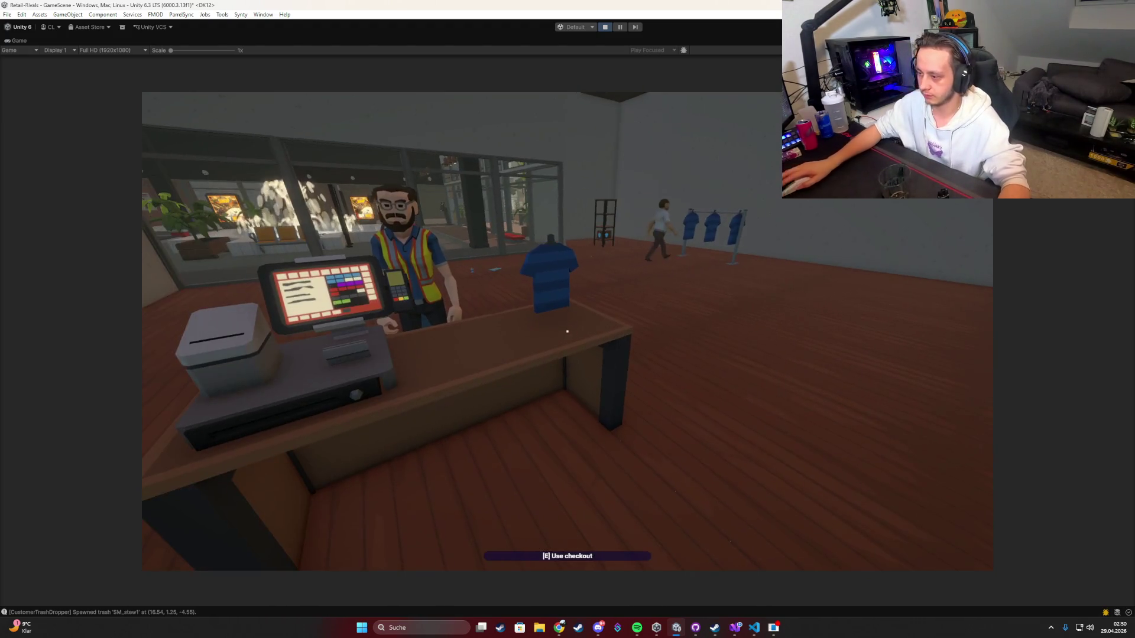
{"action": "key", "text": "Tab"}
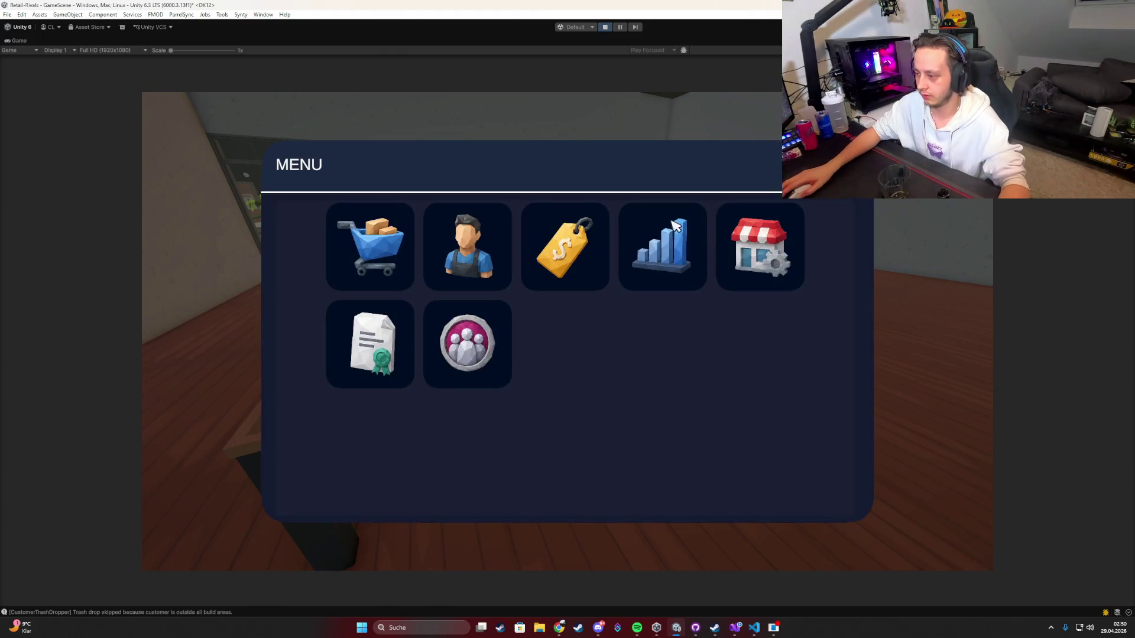
{"action": "left_click", "coordinate": [565, 245]}
{"action": "type", "text": "110"}
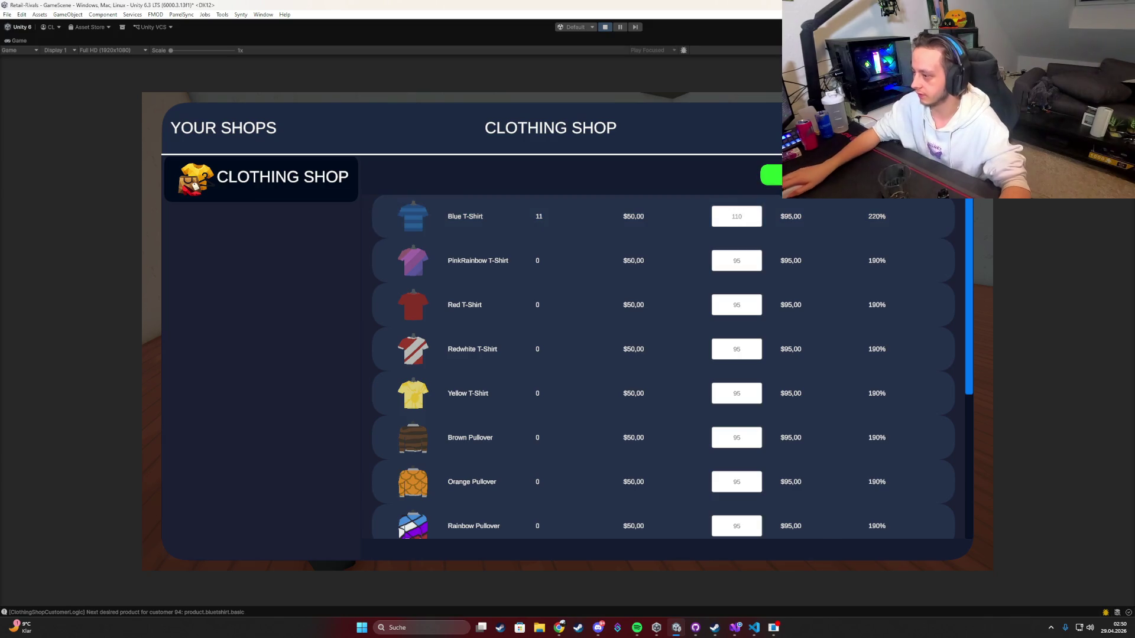
{"action": "key", "text": "Escape"}
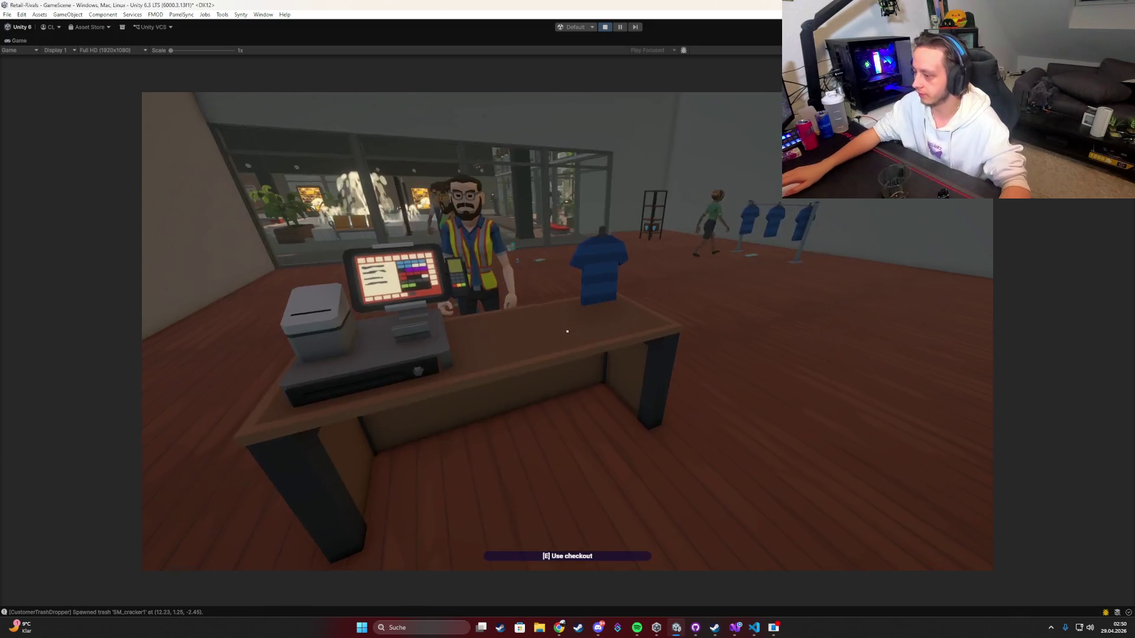
Step: Commit a Blue T-Shirt price of 105
{"action": "key", "text": "Tab"}
{"action": "left_click", "coordinate": [590, 278]}
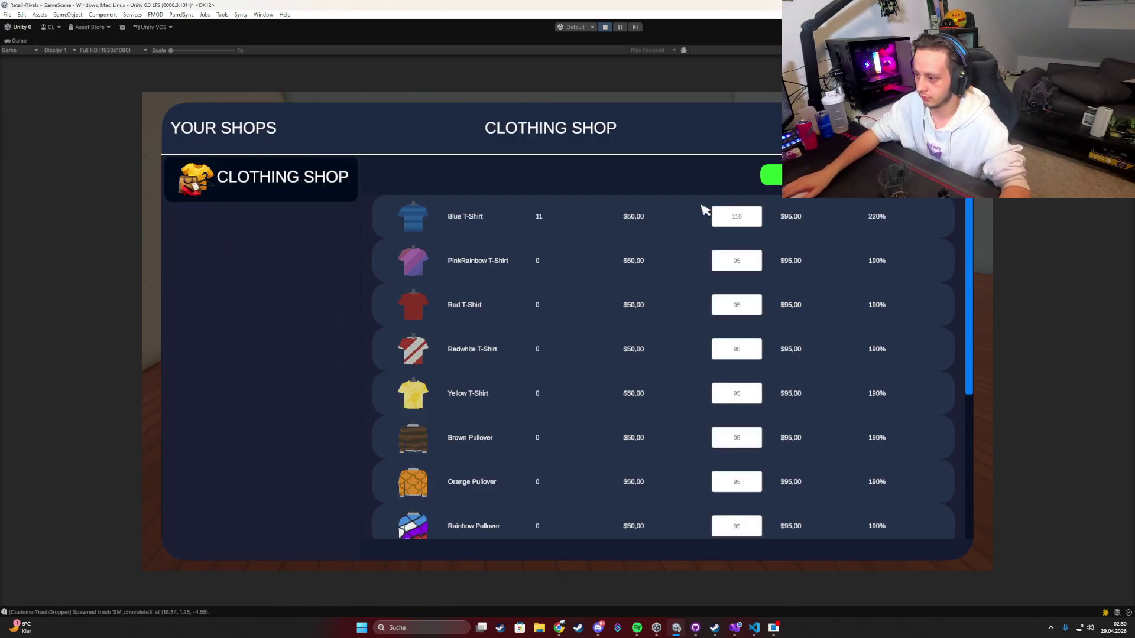
{"action": "left_click", "coordinate": [738, 218]}
{"action": "type", "text": "1"}
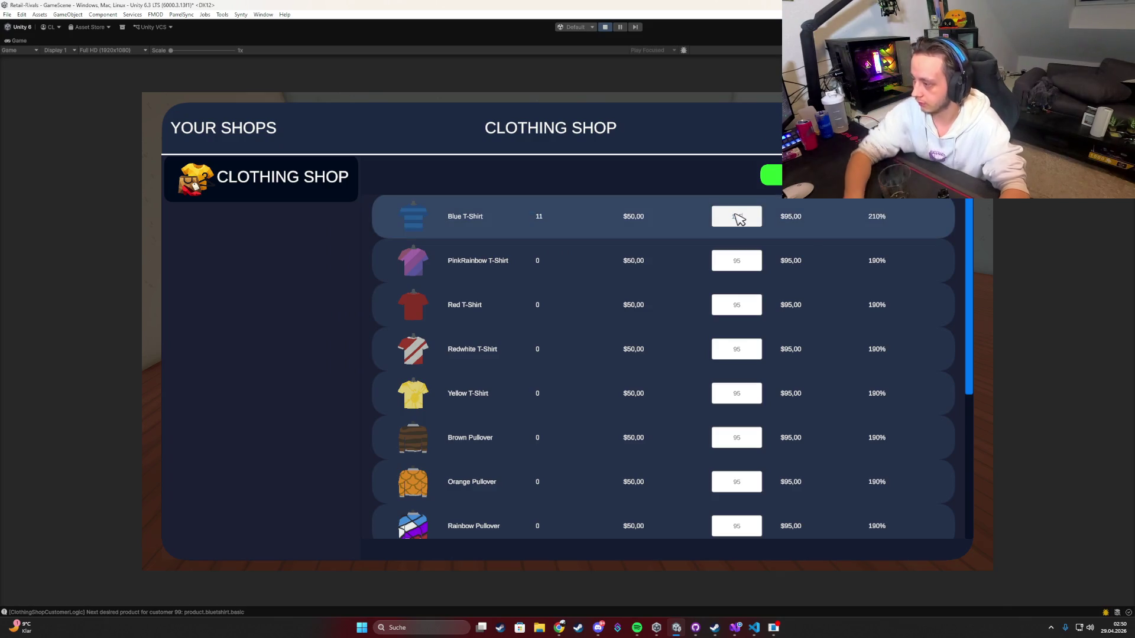
{"action": "key", "text": "Return"}
{"action": "key", "text": "Escape"}
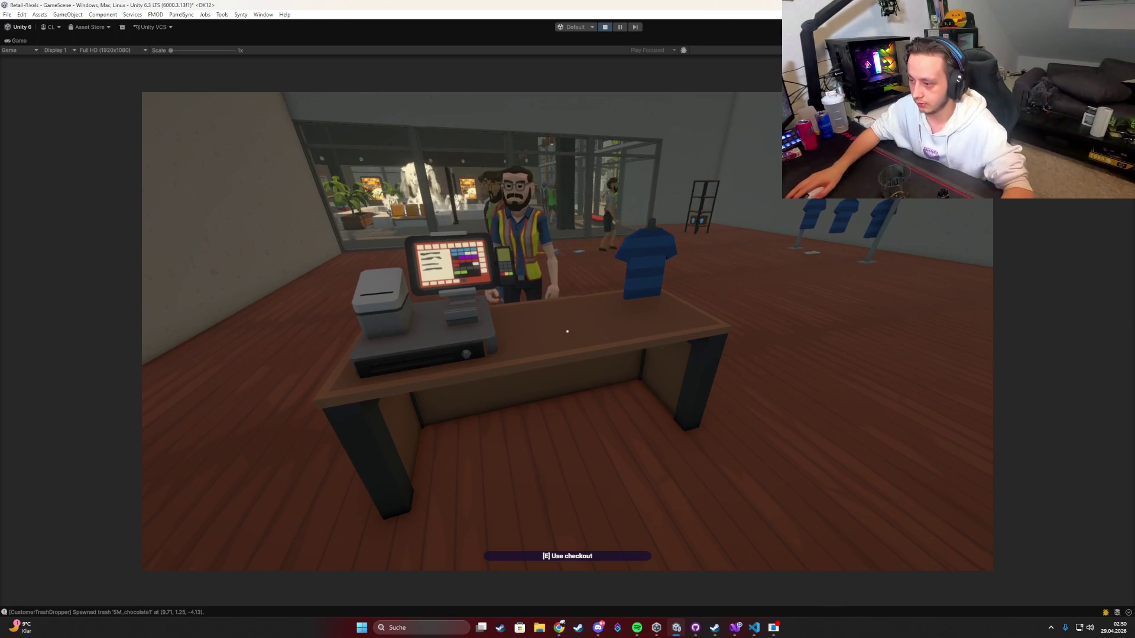
Step: Give change from the cash drawer and charge a second $100 card payment
{"action": "key", "text": "Tab"}
{"action": "key", "text": "Escape"}
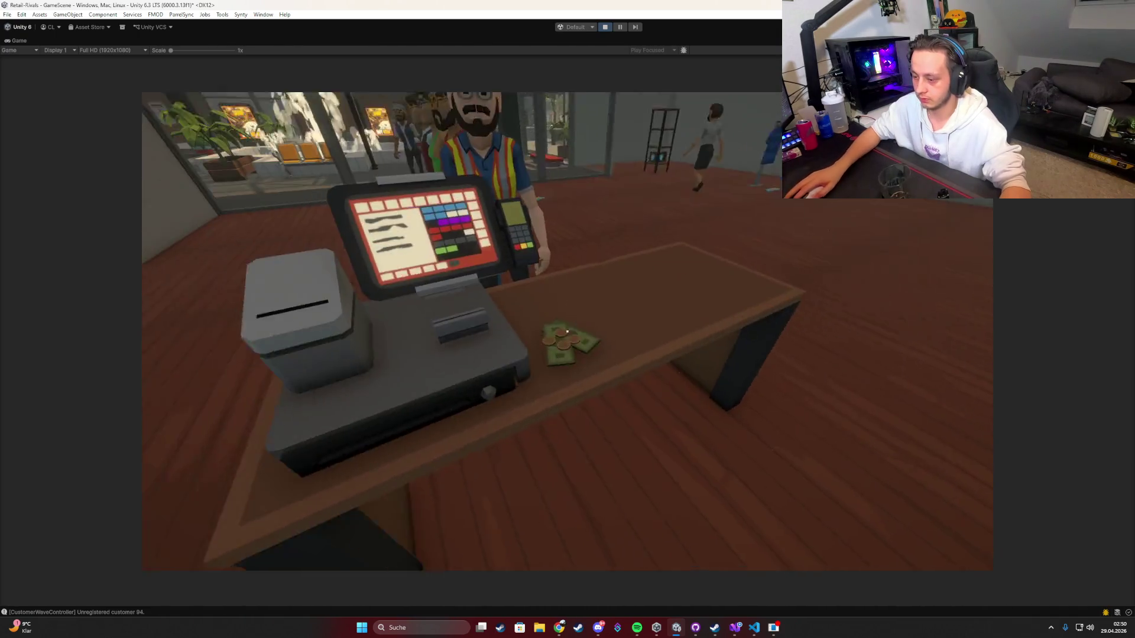
{"action": "left_click", "coordinate": [567, 331]}
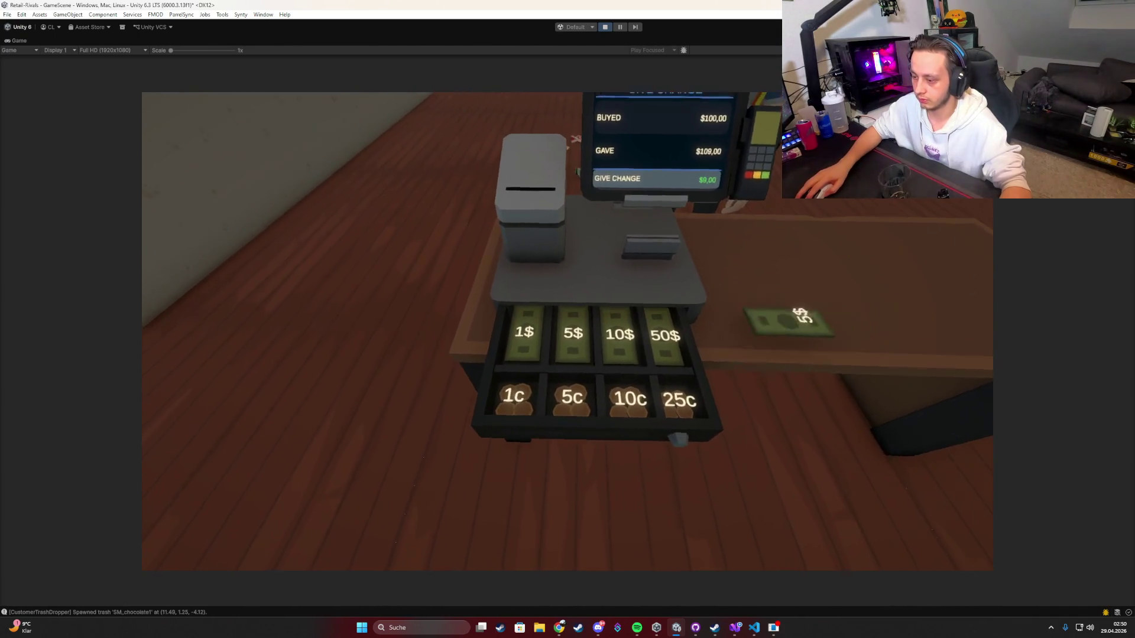
{"action": "key", "text": "Escape"}
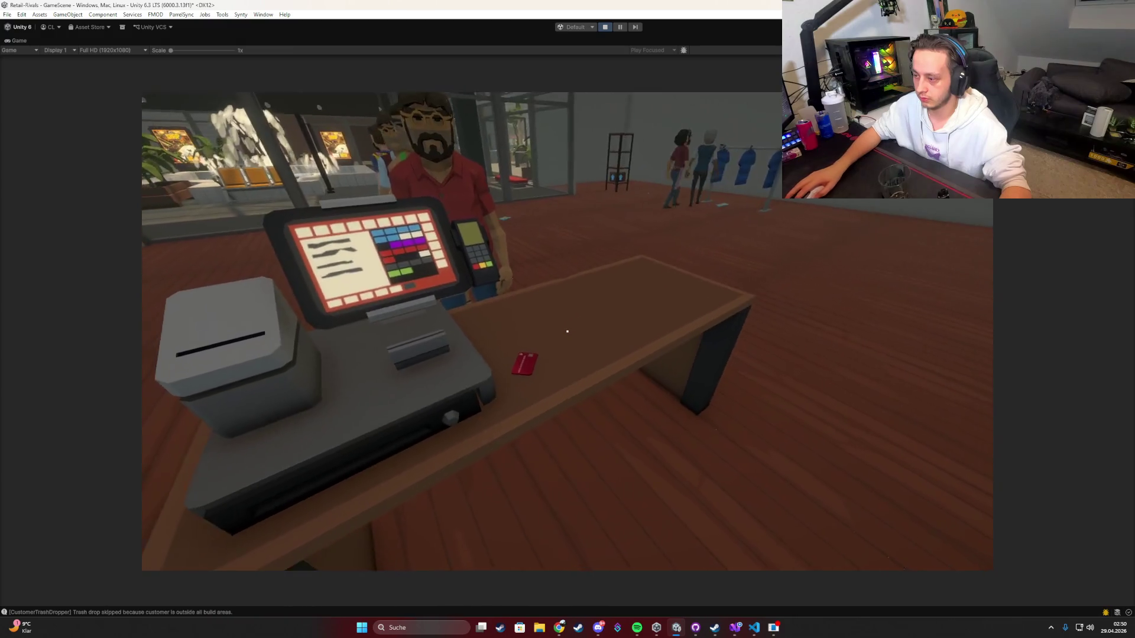
{"action": "left_click", "coordinate": [567, 330]}
{"action": "type", "text": "1"}
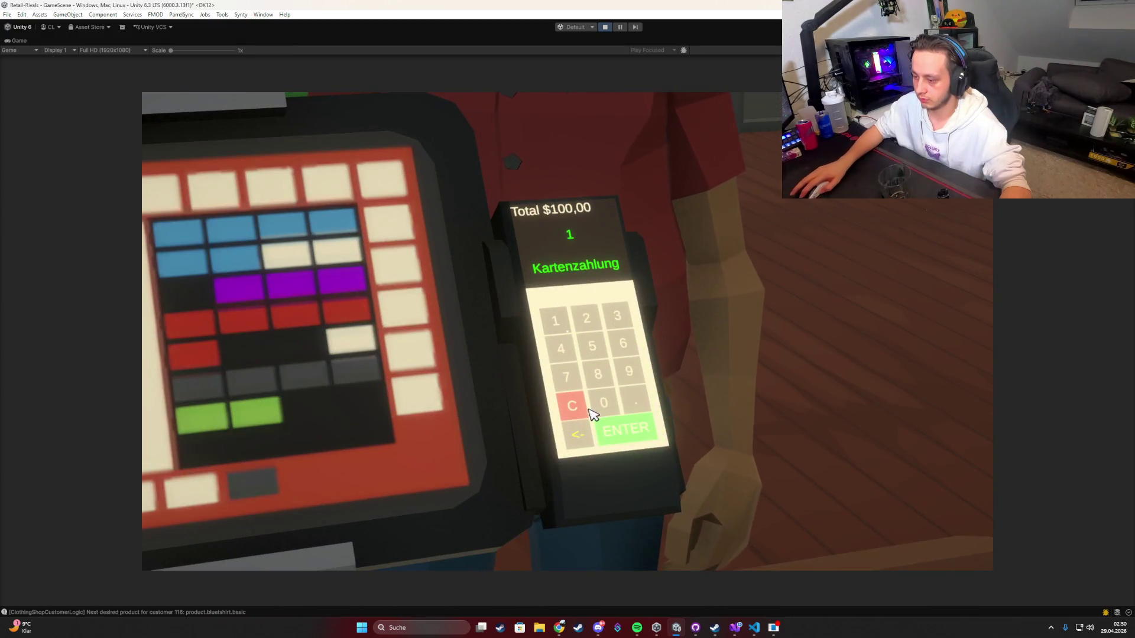
{"action": "left_click", "coordinate": [601, 404]}
{"action": "left_click", "coordinate": [601, 404]}
{"action": "left_click", "coordinate": [612, 425]}
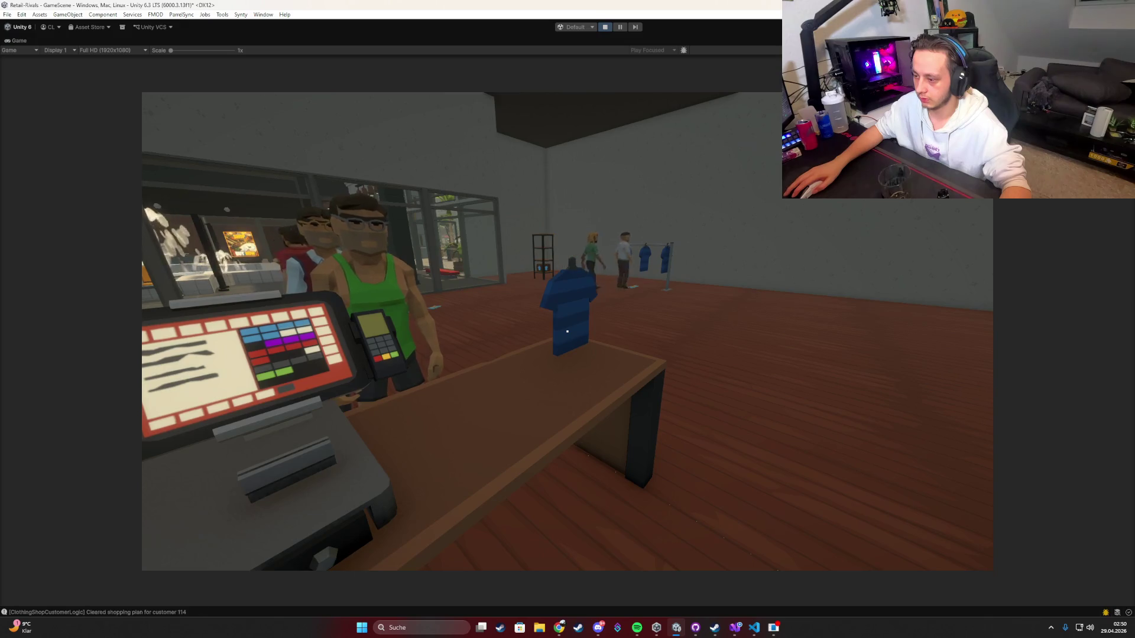
Step: Lower the Blue T-Shirt price to 100, dropping its margin to 200%
{"action": "key", "text": "Tab"}
{"action": "left_click", "coordinate": [735, 229]}
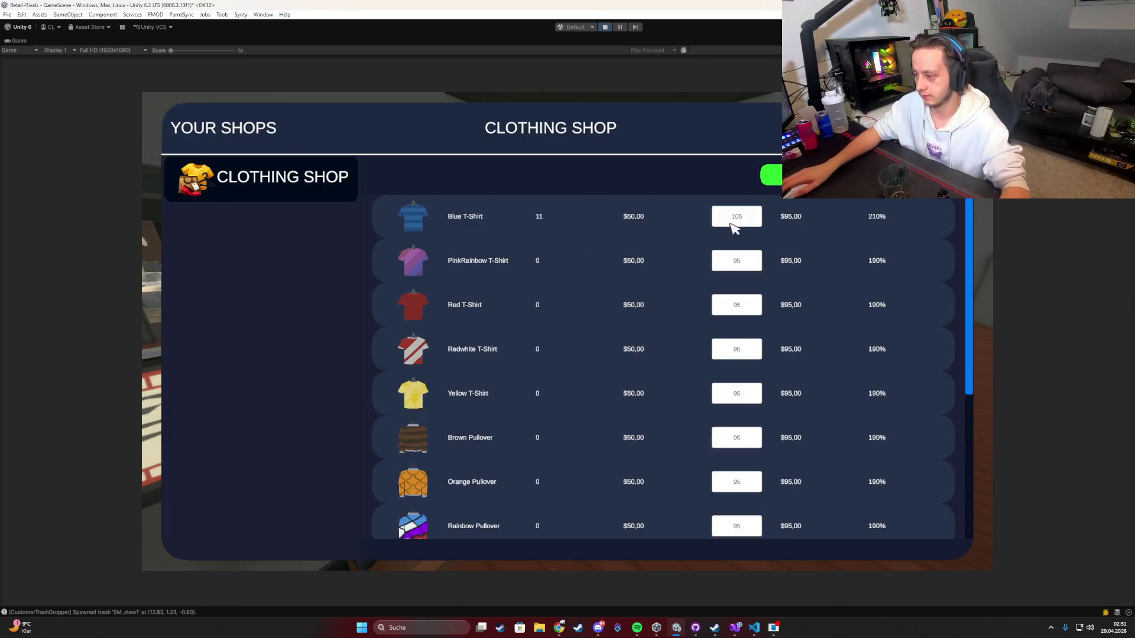
{"action": "type", "text": "100"}
{"action": "key", "text": "Return"}
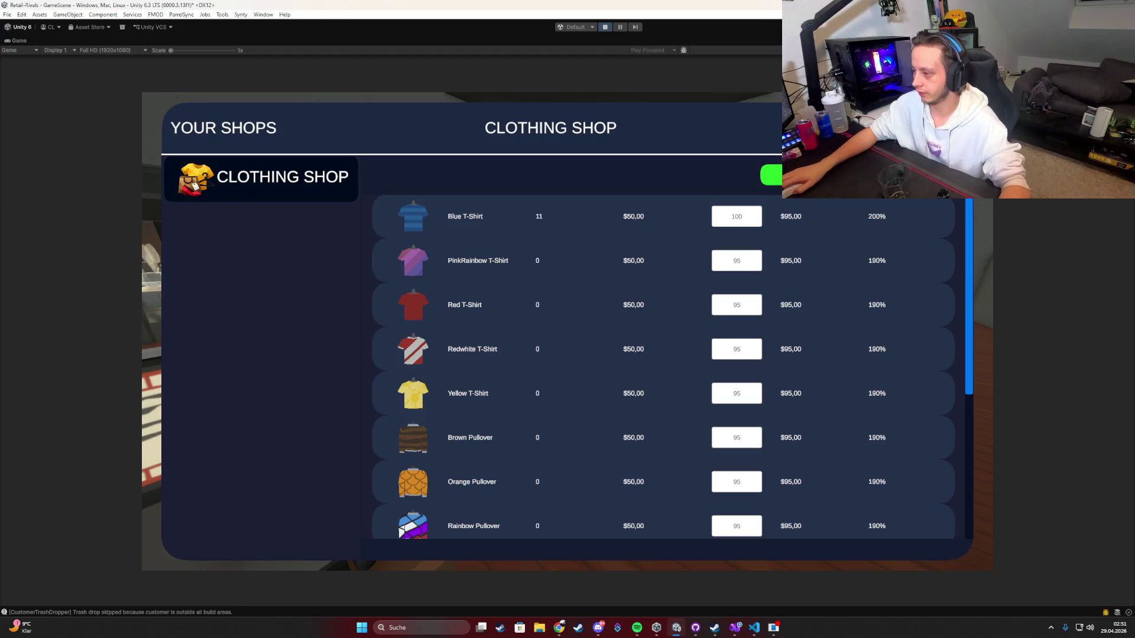
{"action": "key", "text": "Escape"}
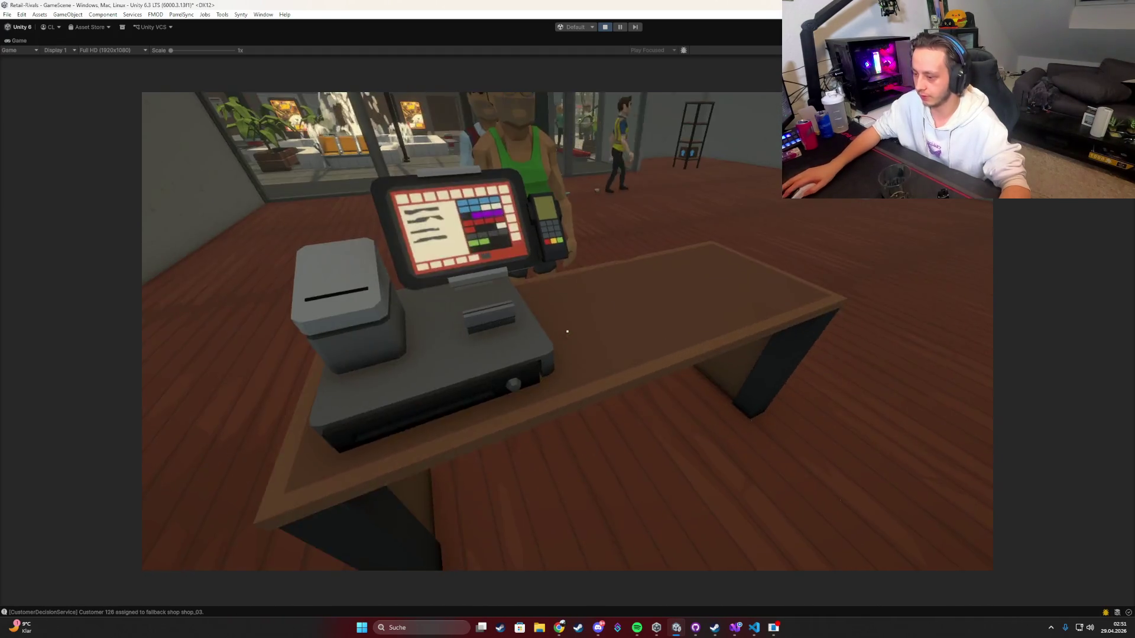
Step: Hand back the customer's change and take two $100 card payments
{"action": "left_click", "coordinate": [567, 331]}
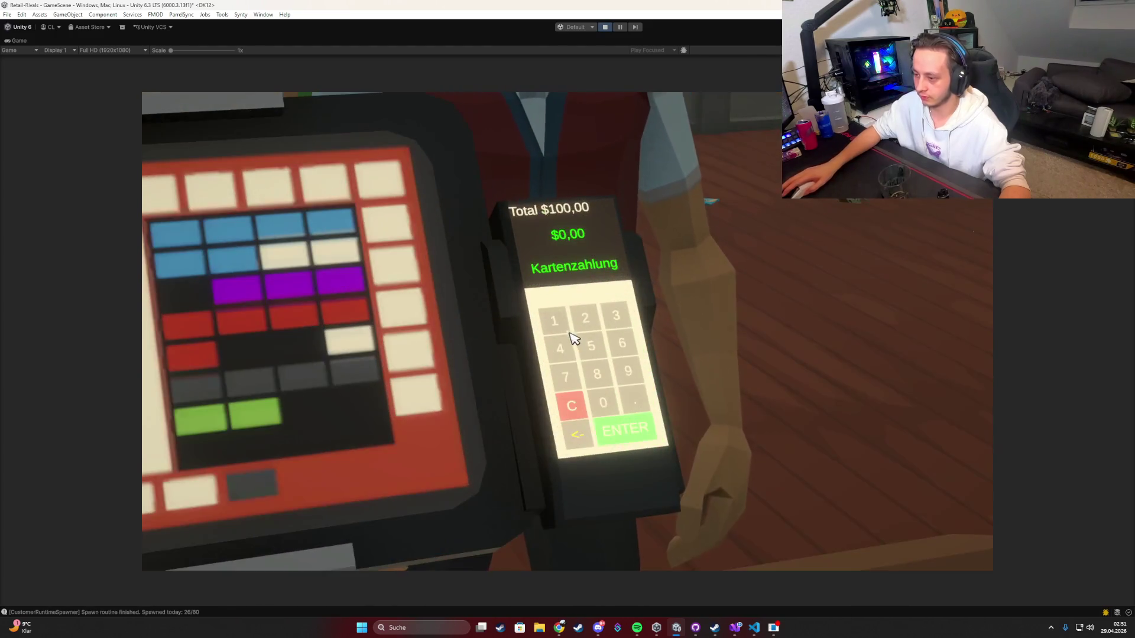
{"action": "left_click", "coordinate": [571, 336]}
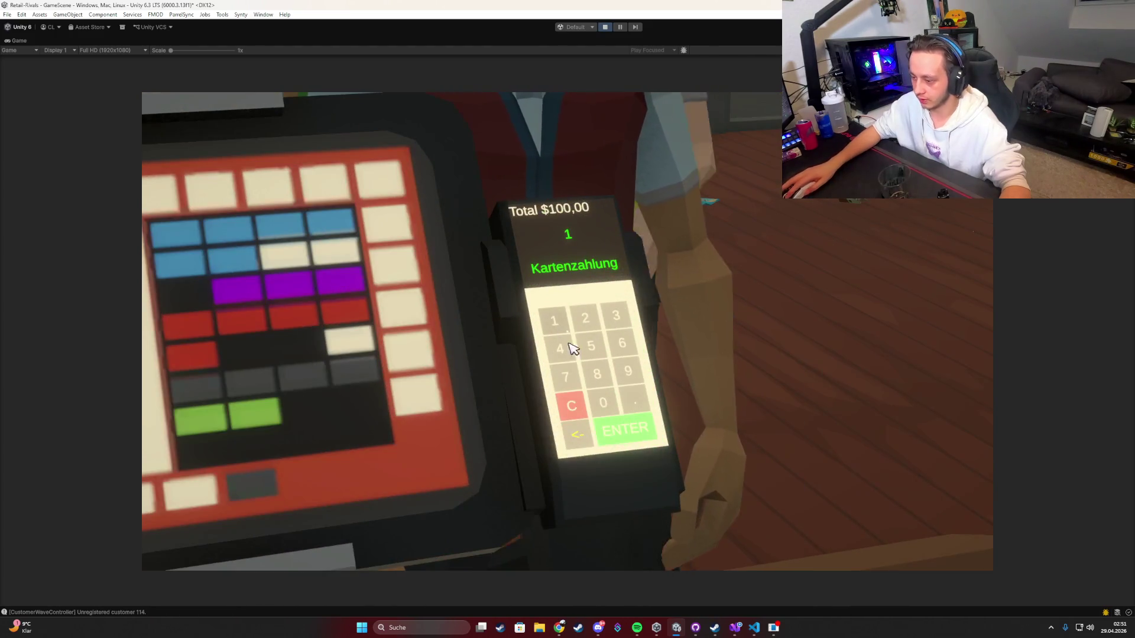
{"action": "double_click", "coordinate": [599, 404]}
{"action": "left_click", "coordinate": [624, 429]}
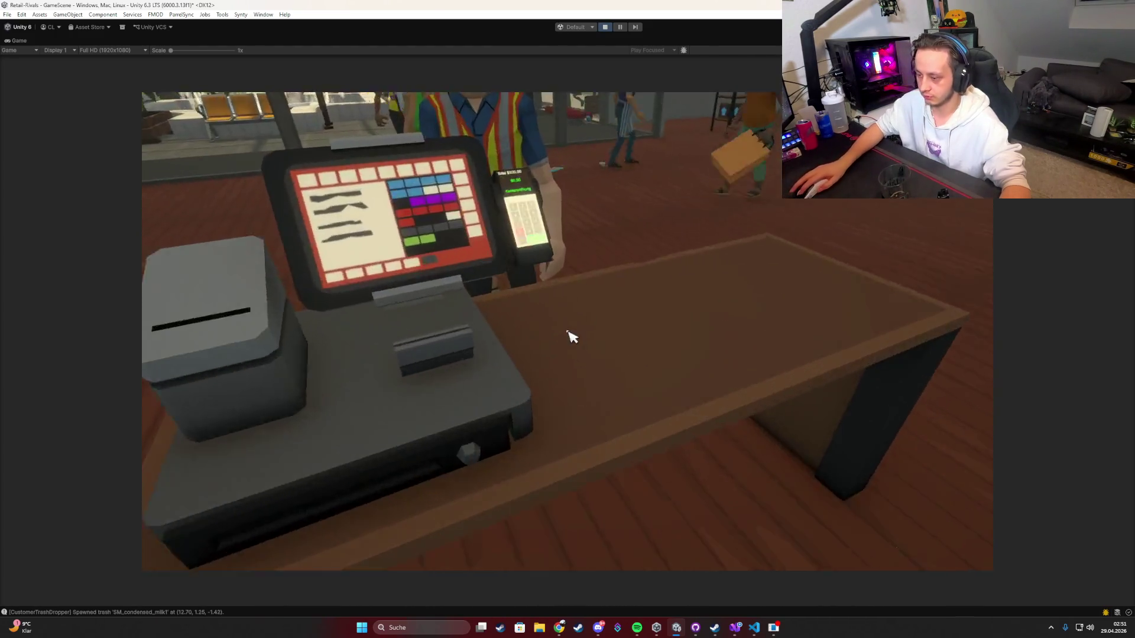
{"action": "left_click", "coordinate": [568, 334]}
{"action": "left_click", "coordinate": [558, 333]}
{"action": "double_click", "coordinate": [603, 403]}
{"action": "left_click", "coordinate": [620, 431]}
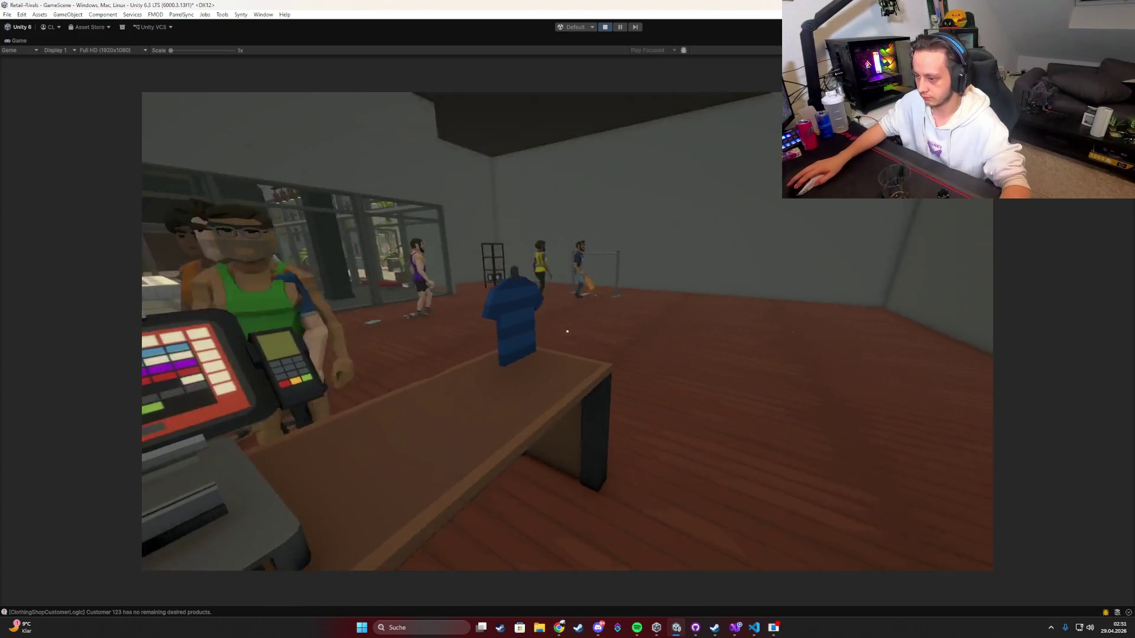
Step: Take the next customers' card payments, keying 100 and confirming each
{"action": "left_click", "coordinate": [567, 331]}
{"action": "left_click", "coordinate": [555, 322]}
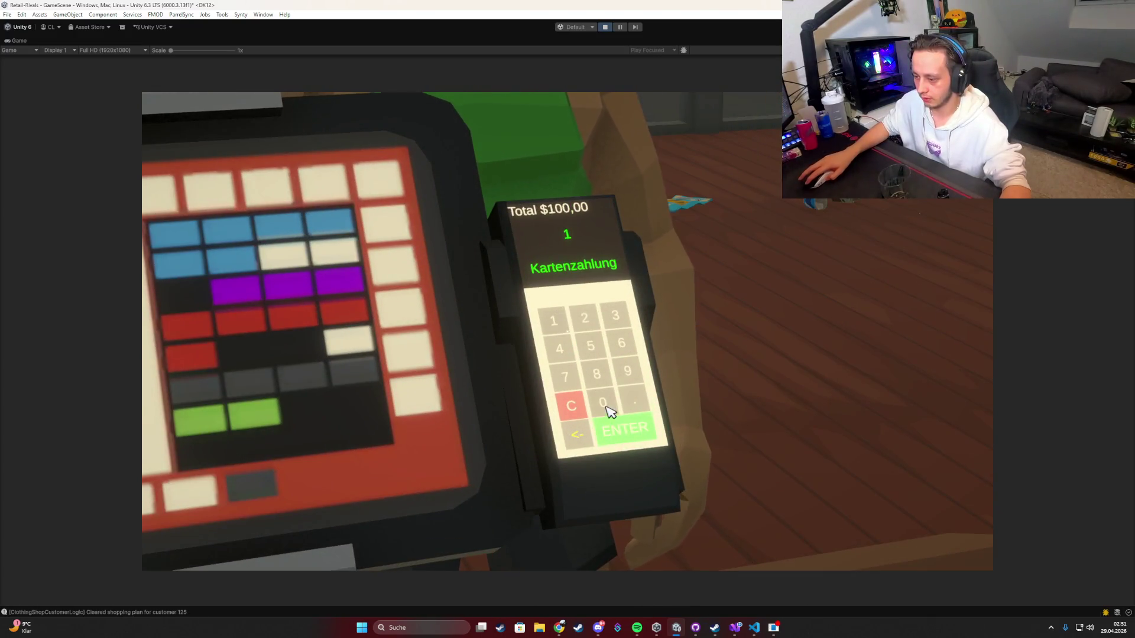
{"action": "left_click", "coordinate": [624, 440]}
{"action": "left_click", "coordinate": [565, 329]}
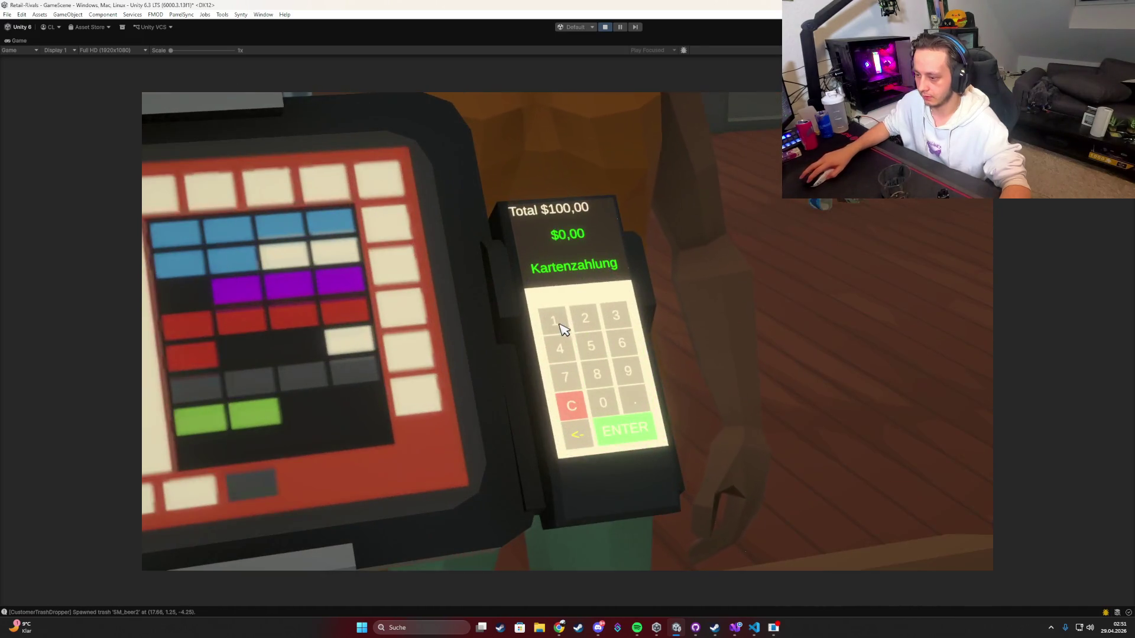
{"action": "left_click", "coordinate": [625, 440]}
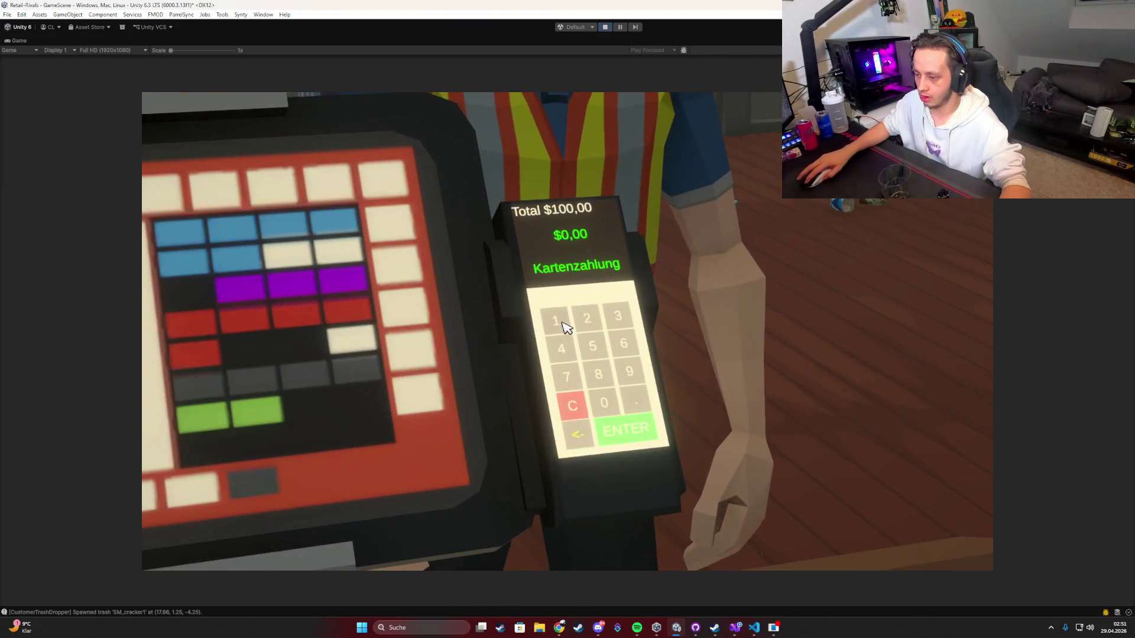
{"action": "left_click", "coordinate": [536, 271]}
{"action": "left_click", "coordinate": [570, 327]}
{"action": "left_click", "coordinate": [570, 326]}
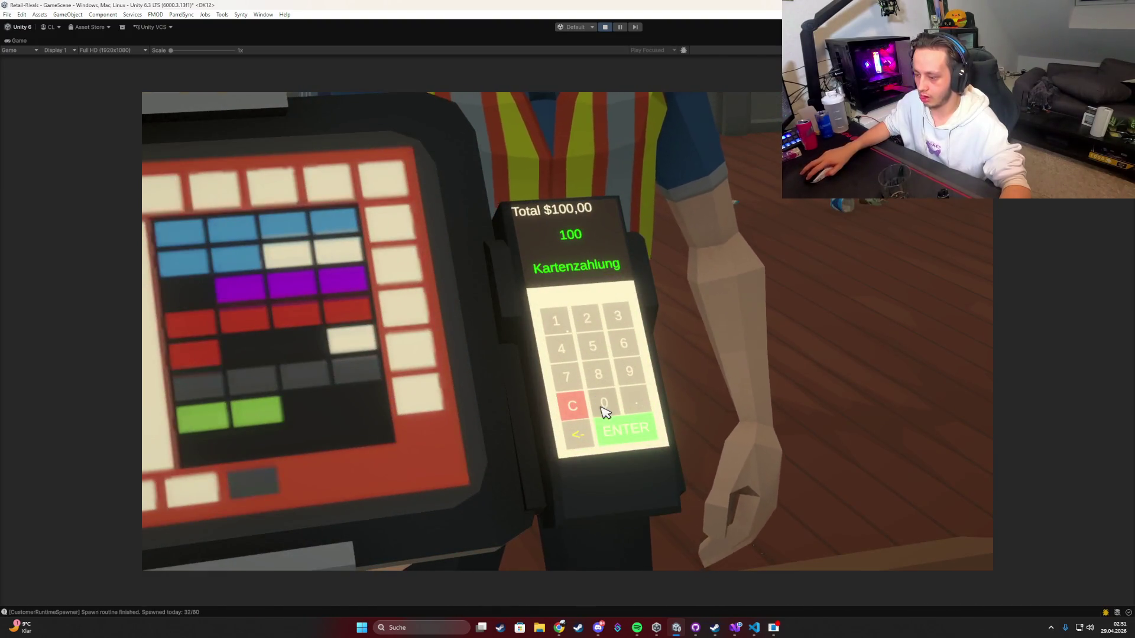
{"action": "left_click", "coordinate": [586, 344]}
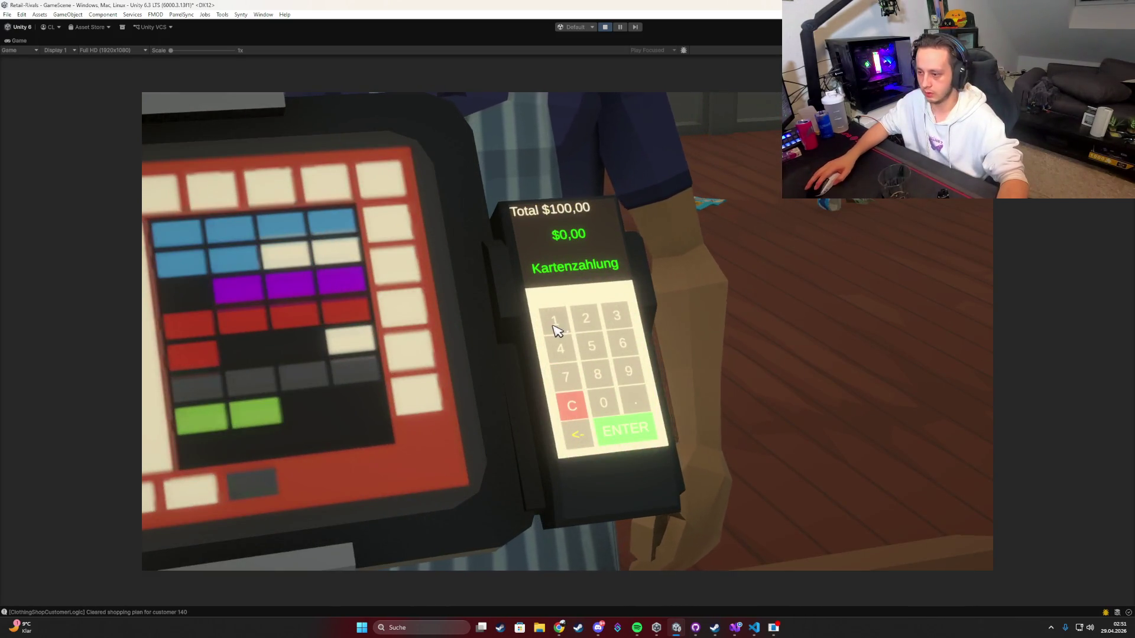
Step: Clear a mistyped 1000 on the terminal and re-key the payment amount
{"action": "left_click", "coordinate": [555, 323]}
{"action": "left_click", "coordinate": [604, 404]}
{"action": "left_click", "coordinate": [604, 404]}
{"action": "left_click", "coordinate": [604, 404]}
{"action": "left_click", "coordinate": [571, 406]}
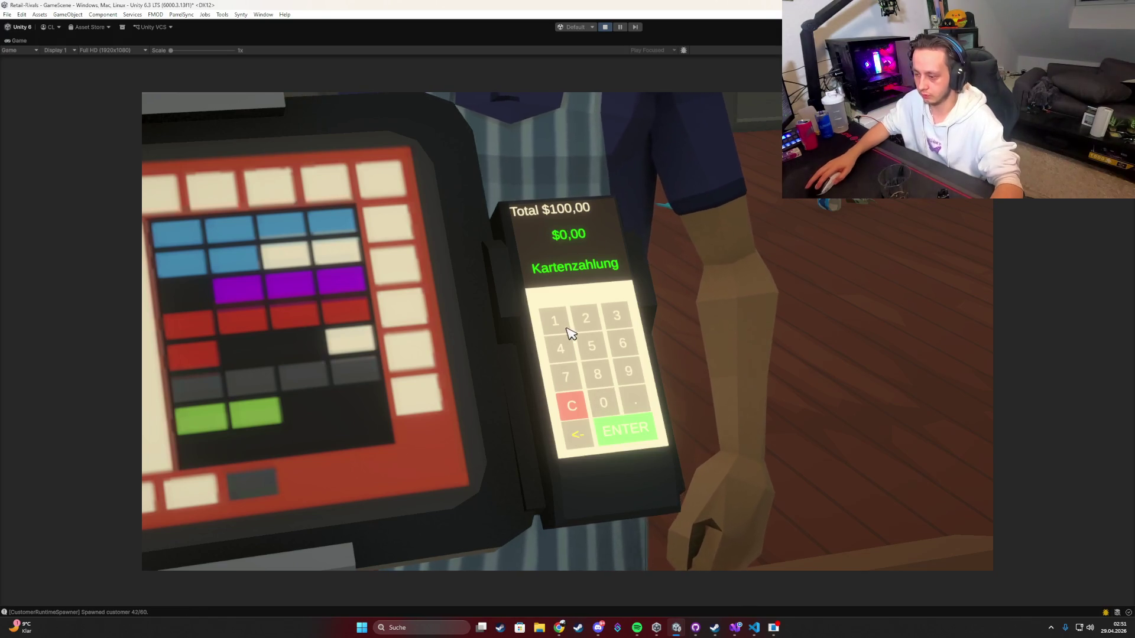
{"action": "left_click", "coordinate": [557, 319]}
{"action": "left_click", "coordinate": [602, 407]}
{"action": "left_click", "coordinate": [614, 427]}
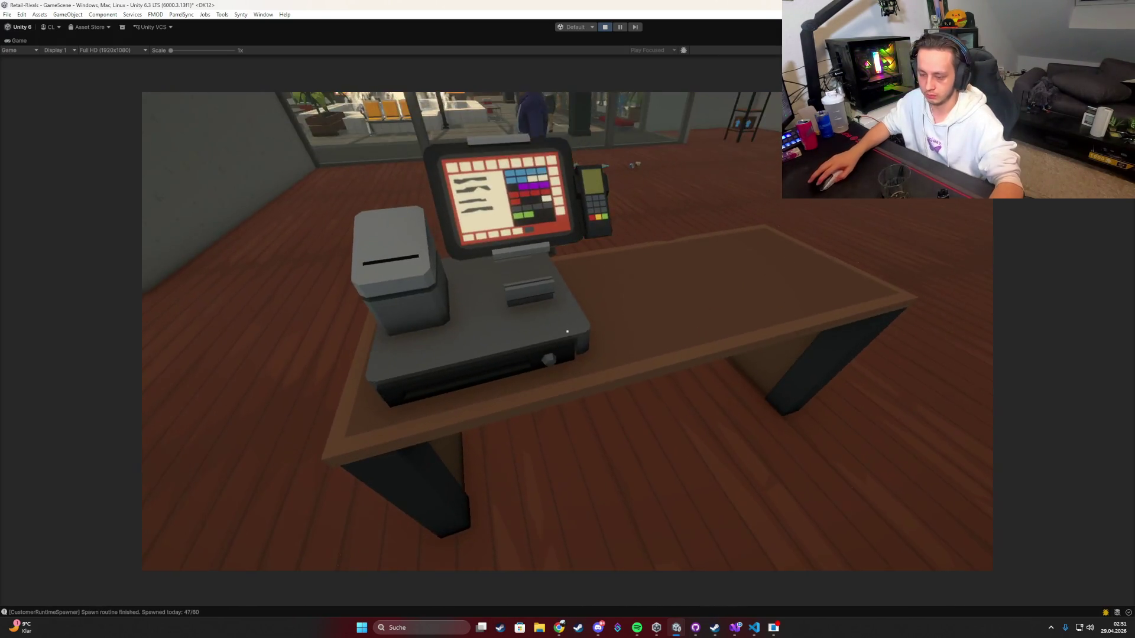
Step: Walk from the counter to the shop's glass front and stop Play mode with Ctrl+P
{"action": "key", "text": "w"}
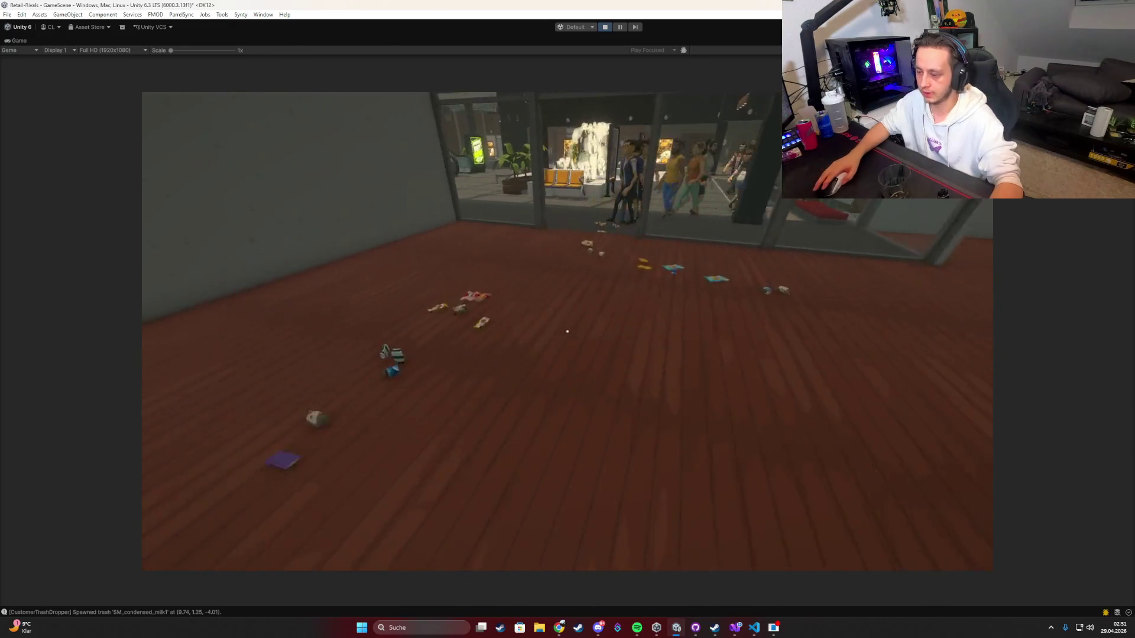
{"action": "key", "text": "w"}
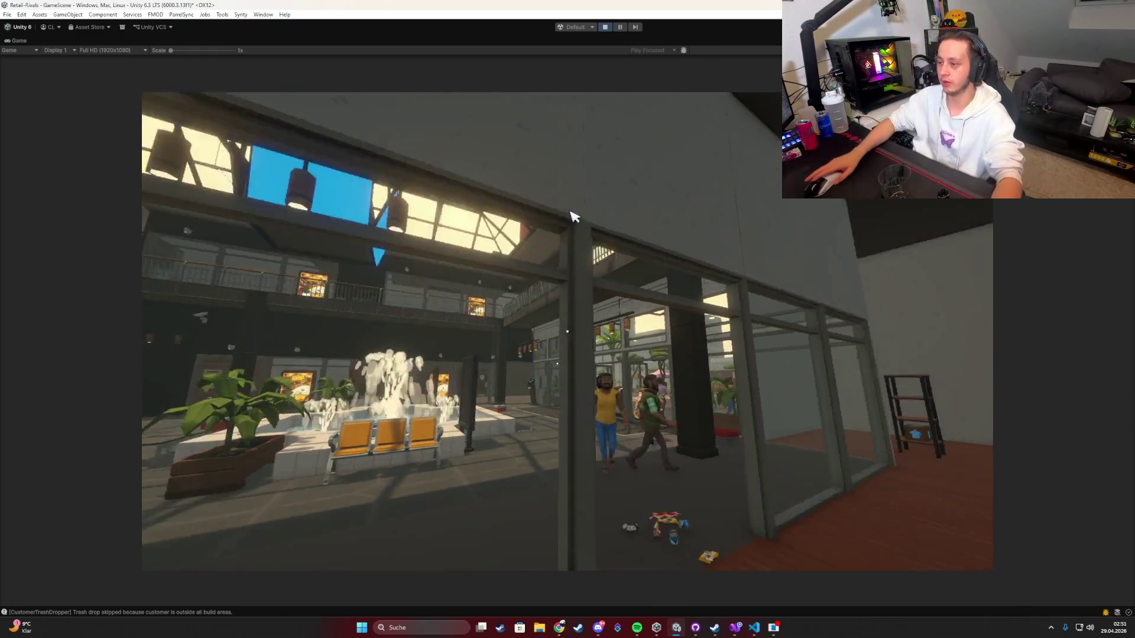
{"action": "key", "text": "ctrl+p"}
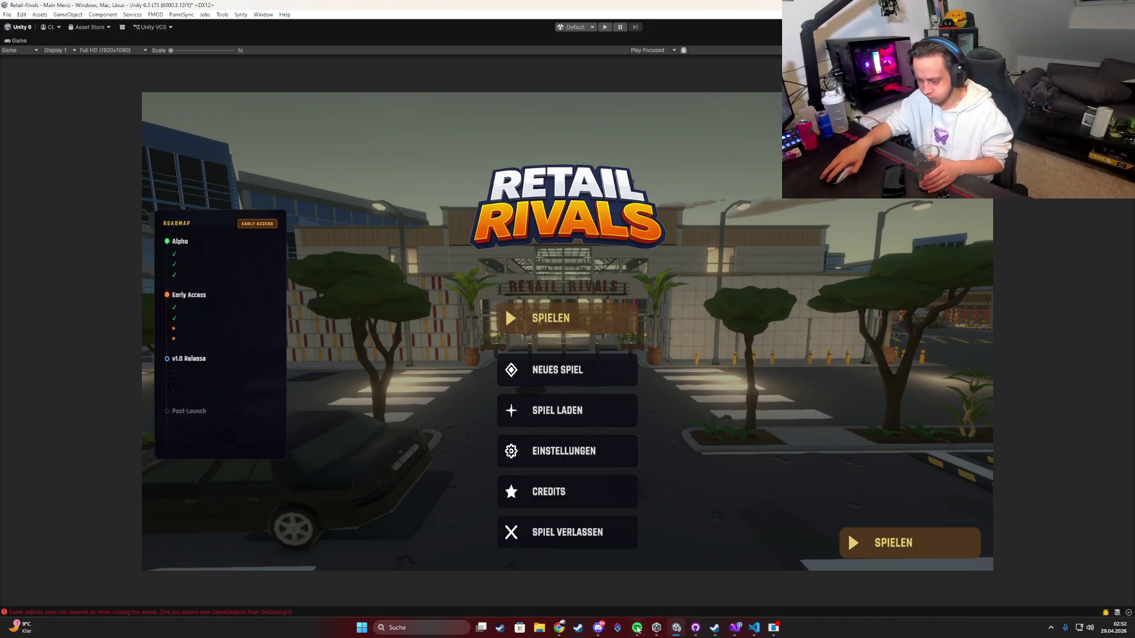
{"action": "key", "text": "alt+Tab"}
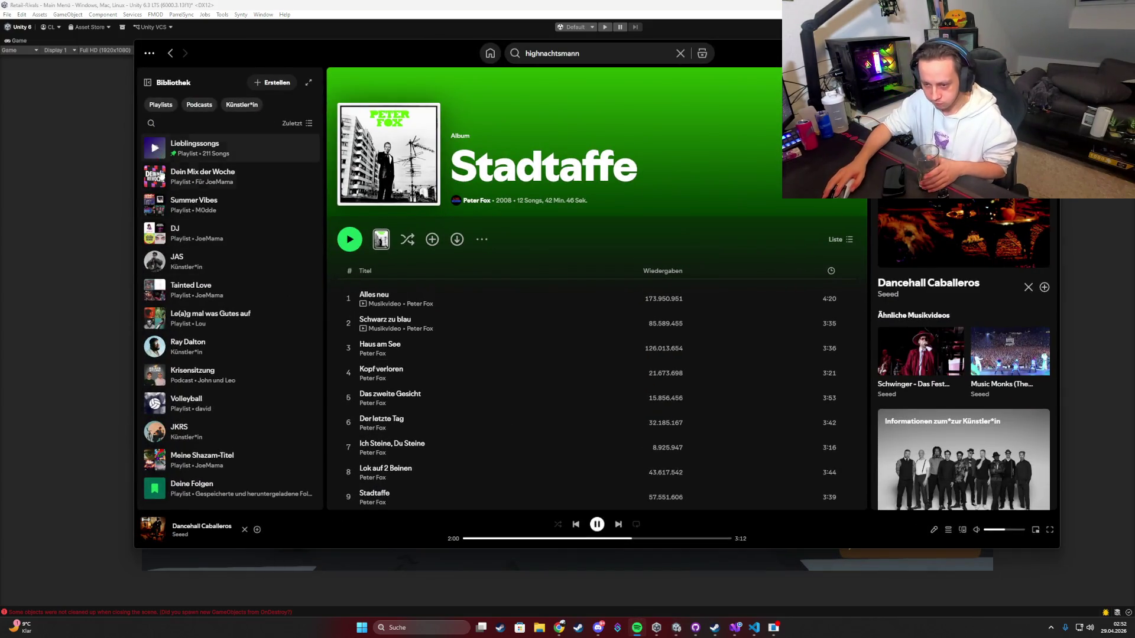
{"action": "left_click", "coordinate": [155, 177]}
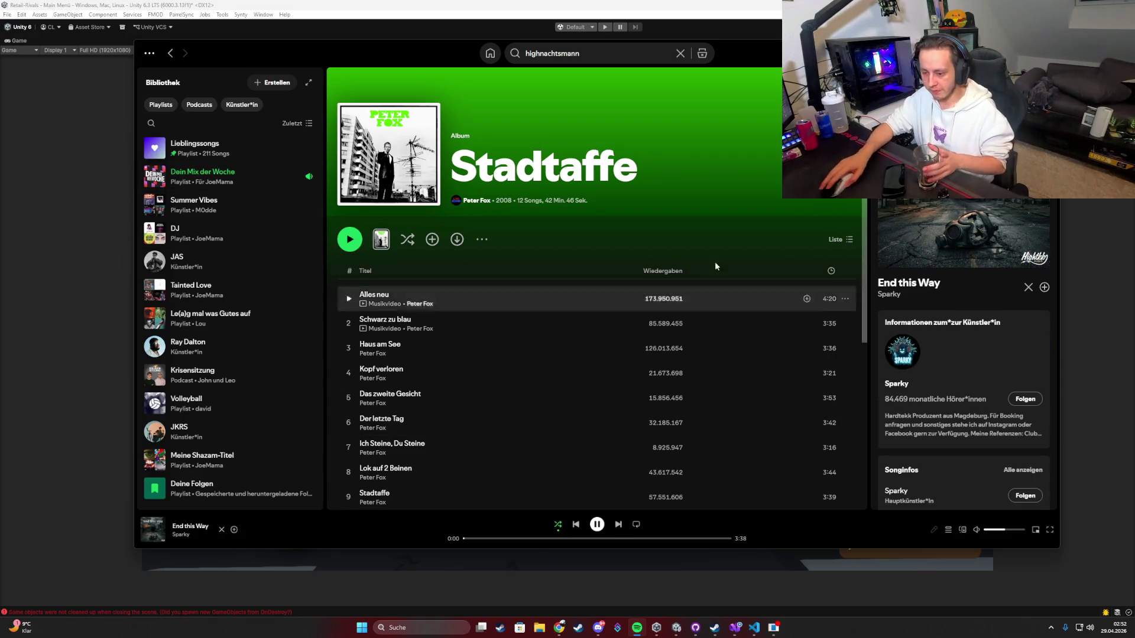
{"action": "key", "text": "alt+Tab"}
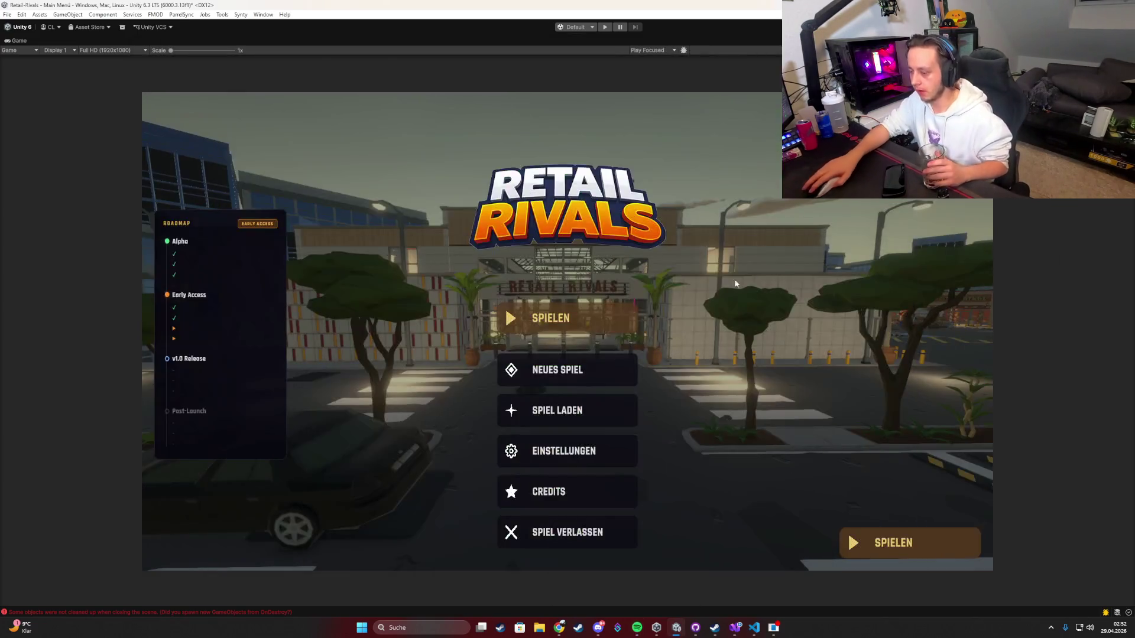
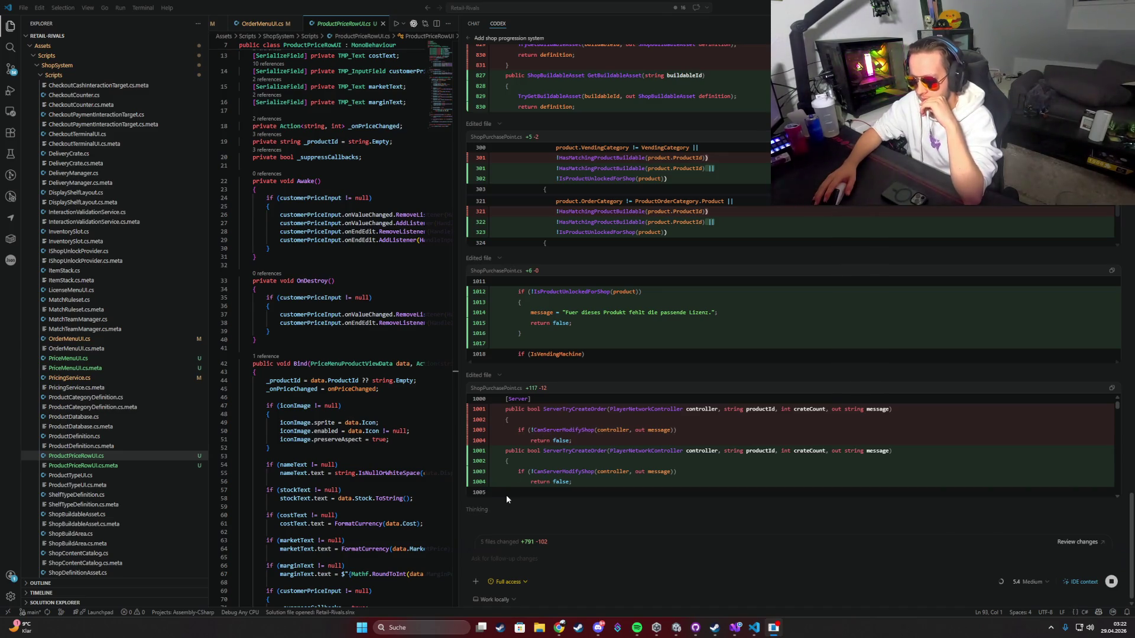
Step: Bring Spotify to the front and drag its volume slider to adjust the music volume
{"action": "left_click", "coordinate": [636, 627]}
{"action": "left_click_drag", "start_coordinate": [980, 527], "coordinate": [1001, 532]}
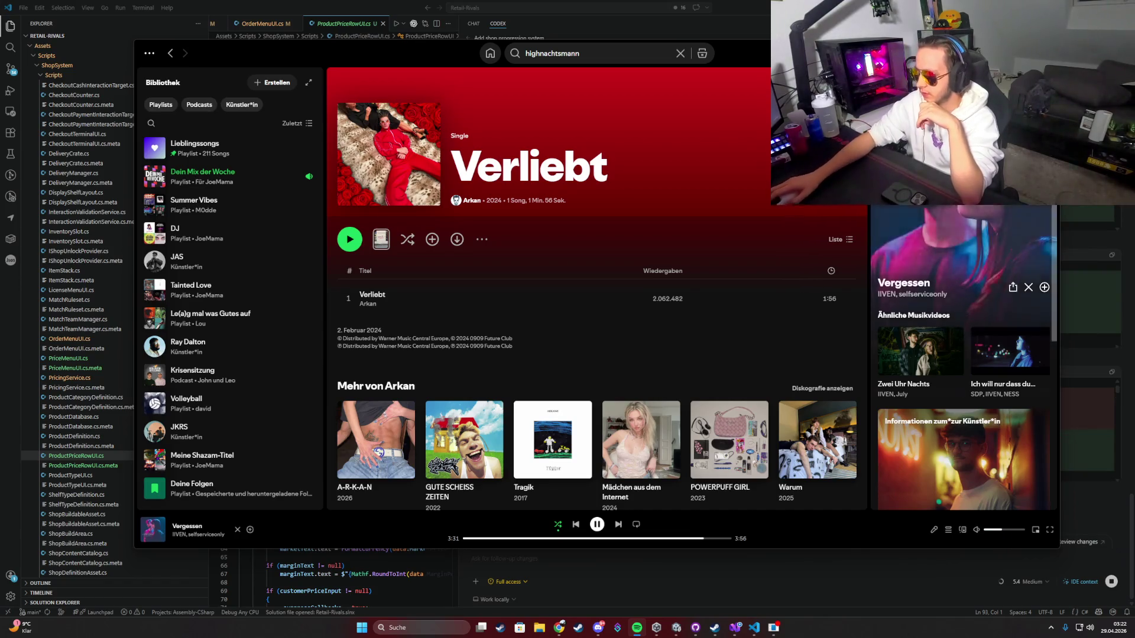
Step: Minimize Spotify to return to the VS Code editor showing the agent's diffs
{"action": "left_click", "coordinate": [1005, 53]}
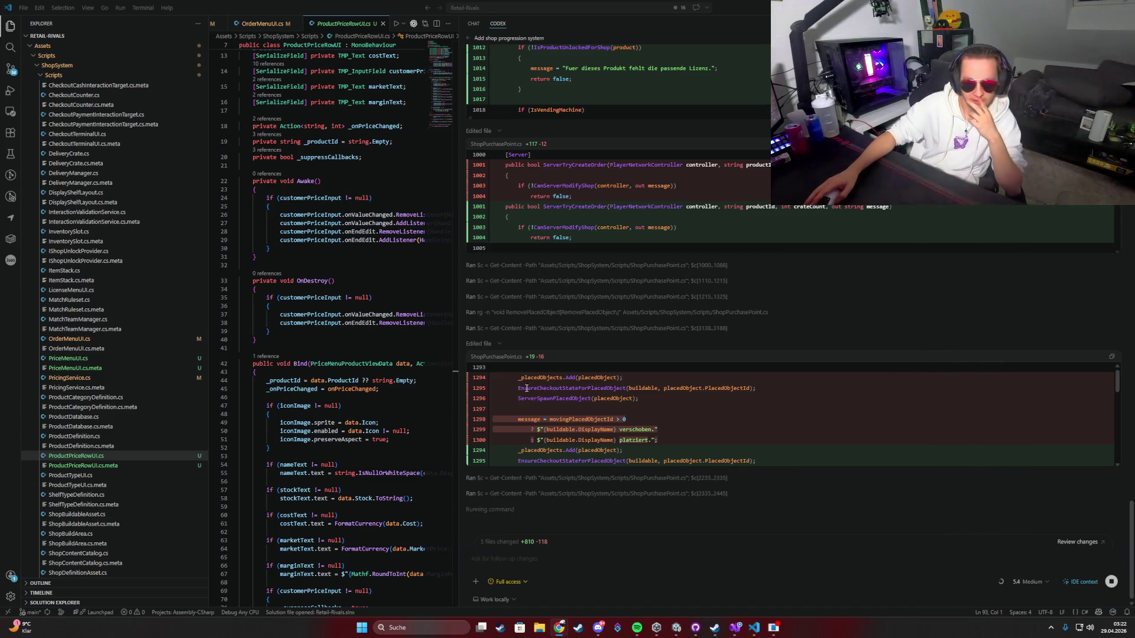
Step: Drag the editor–Codex panel divider rightward to widen the code editor, scrolling through the ShopPurchasePoint.cs diff
{"action": "scroll", "coordinate": [561, 414], "scroll_direction": "down", "scroll_amount": 10}
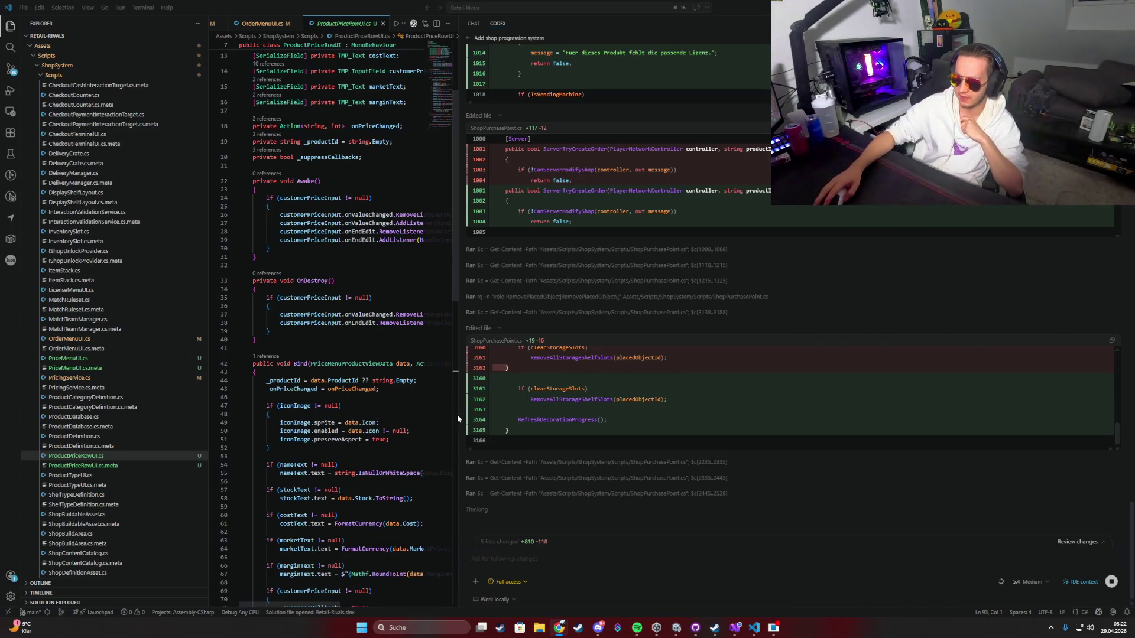
{"action": "left_click_drag", "start_coordinate": [458, 414], "coordinate": [626, 408]}
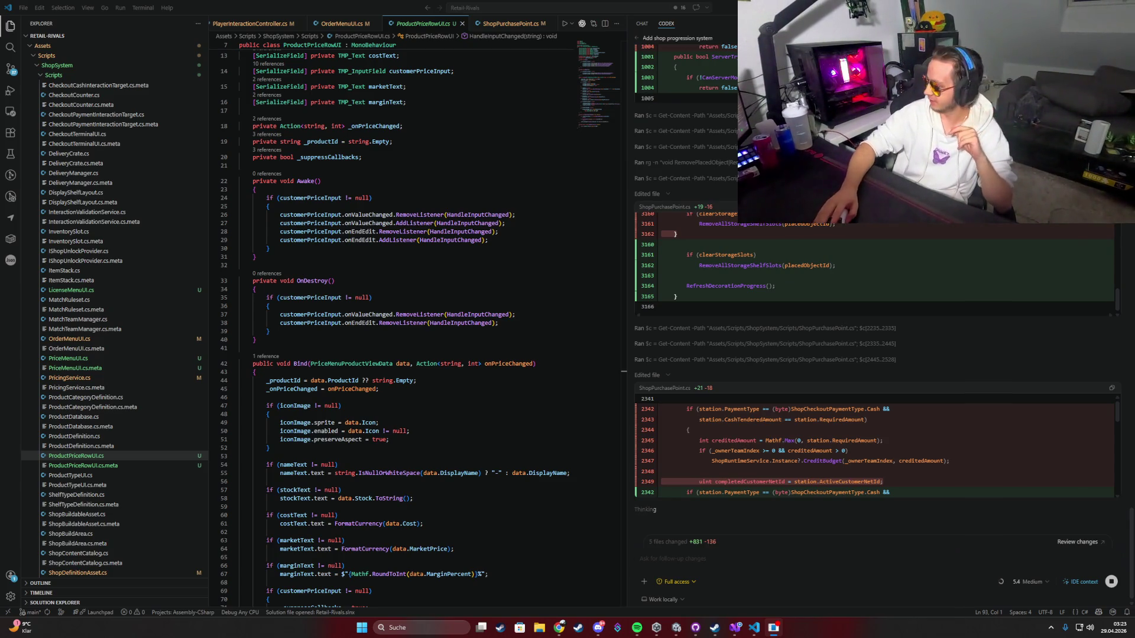
{"action": "scroll", "coordinate": [668, 420], "scroll_direction": "down", "scroll_amount": 5}
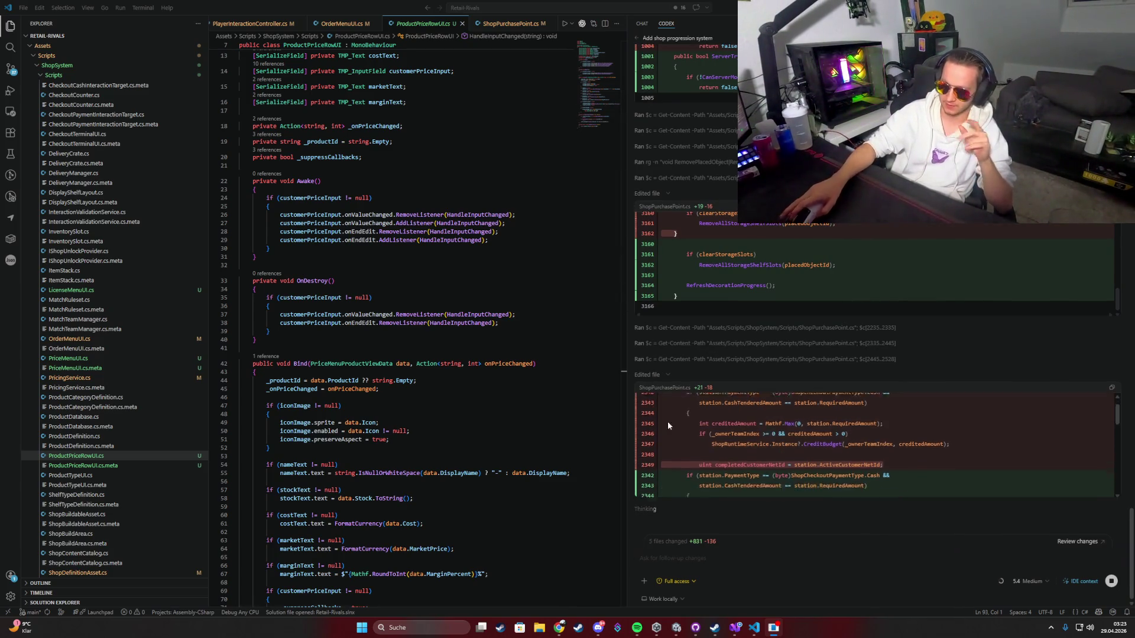